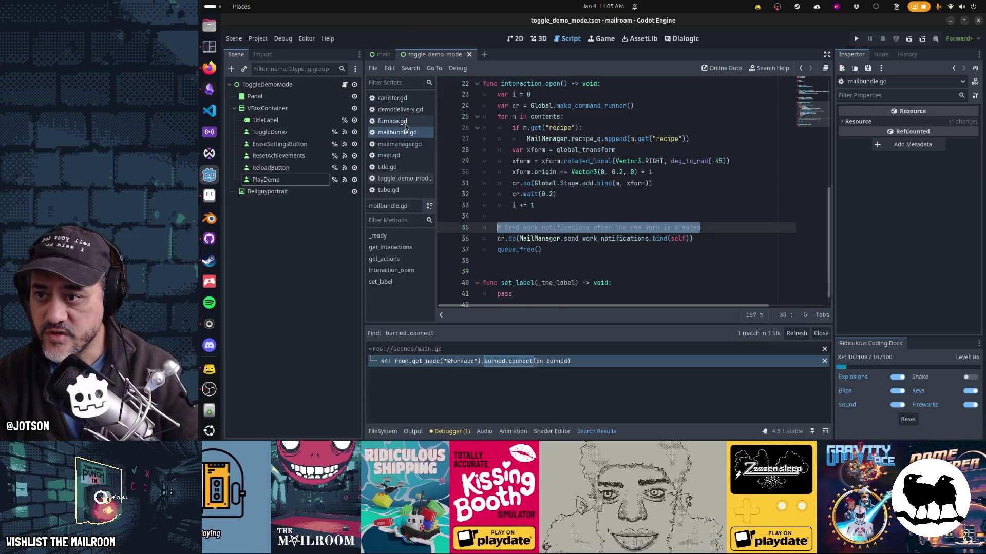
# In furnace.gd, add '# Send work notifications after the object is burned up' above the obj.tree_exited line.
pyautogui.click(393, 121)
pyautogui.click(616, 239)
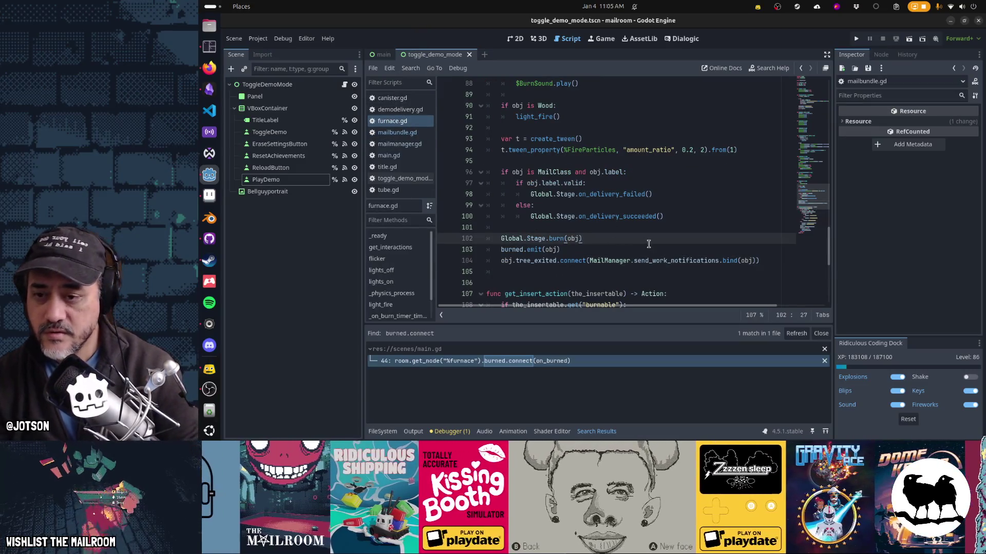
pyautogui.press('Down')
pyautogui.press('Return')
pyautogui.press('Return')
pyautogui.write('# Send work')
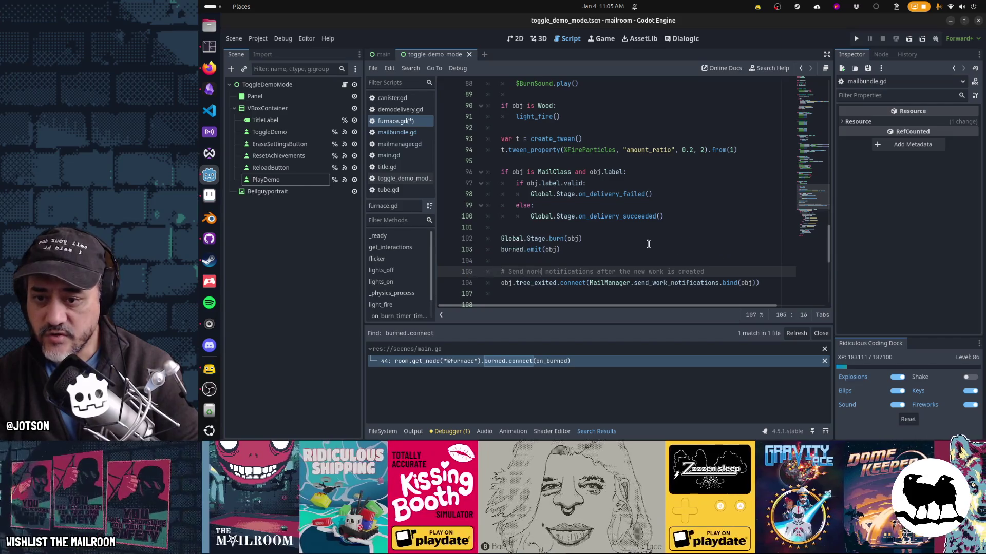
pyautogui.press('Tab')
pyautogui.hotkey('ctrl', 'shift', 'Left')
pyautogui.hotkey('ctrl', 'shift', 'Left')
pyautogui.hotkey('ctrl', 'shift', 'Left')
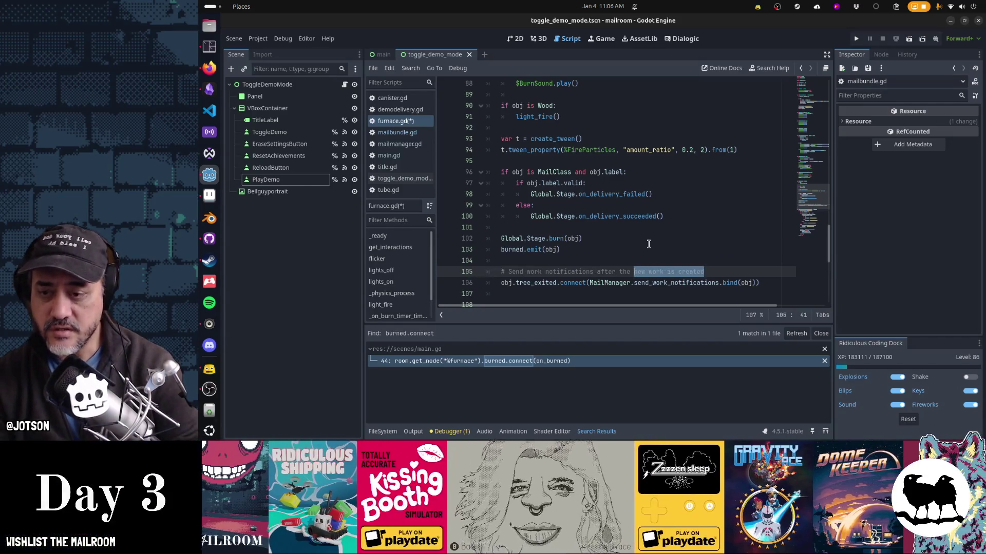
pyautogui.write('object is ')
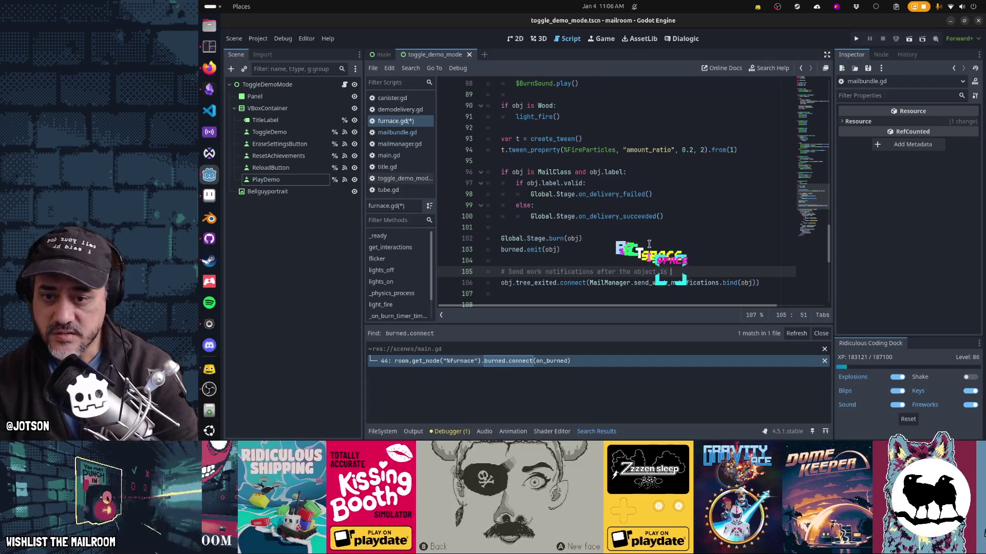
pyautogui.write('fre up')
pyautogui.press('Home')
pyautogui.press('Home')
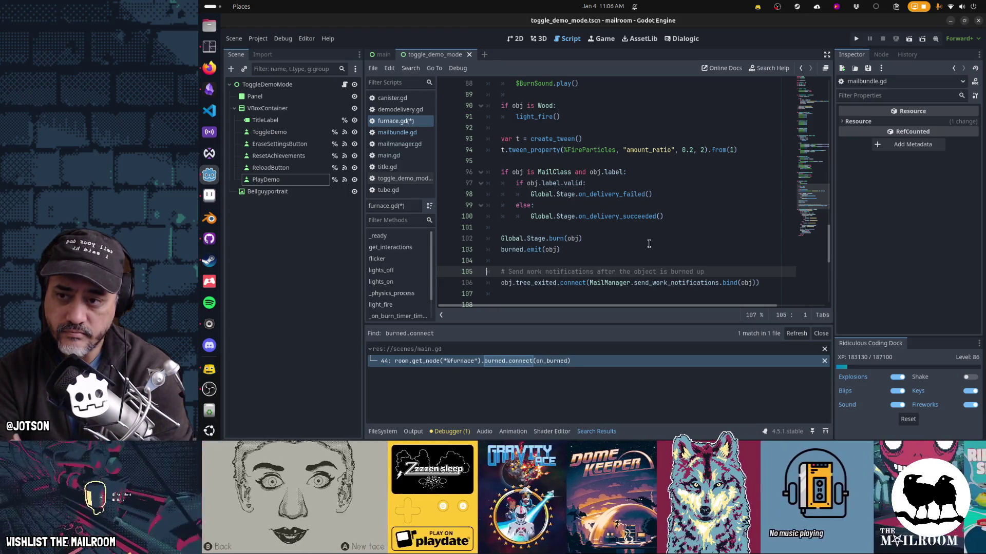
# Bring up GitHub Desktop and inspect the furnace.gd diff.
pyautogui.press('Return')
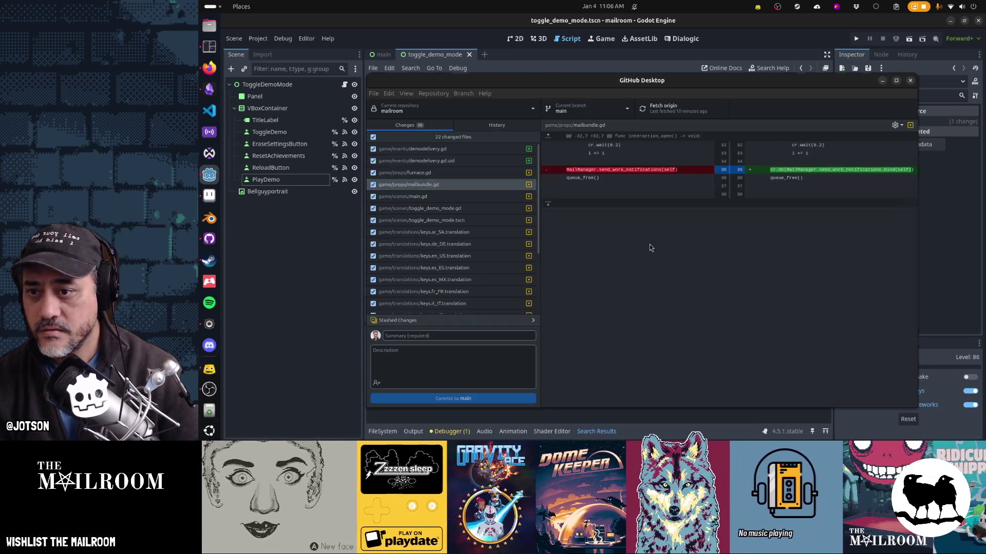
pyautogui.click(433, 175)
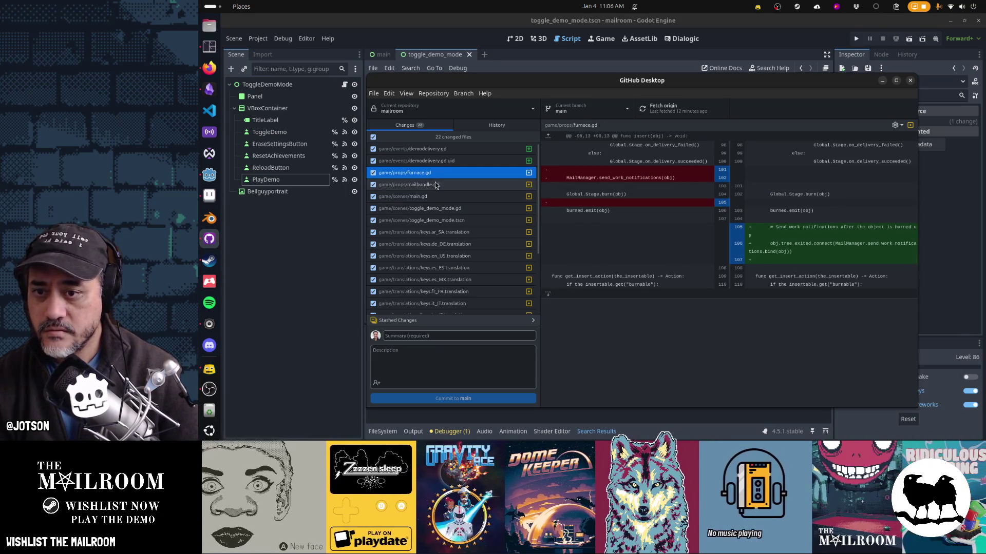
pyautogui.click(431, 181)
pyautogui.click(431, 175)
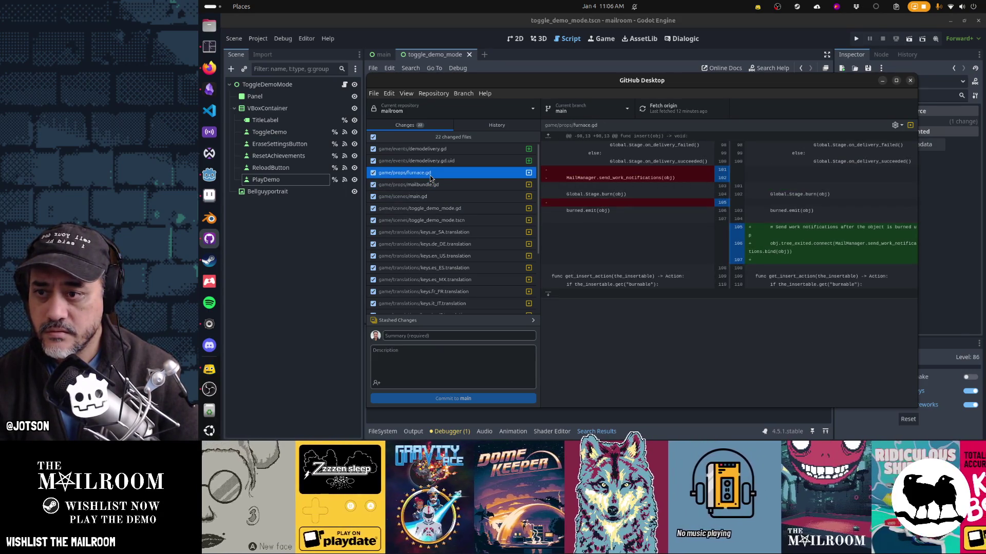
# Inspect the diff of the new demodelivery.gd file, then return to Godot.
pyautogui.click(430, 161)
pyautogui.click(430, 150)
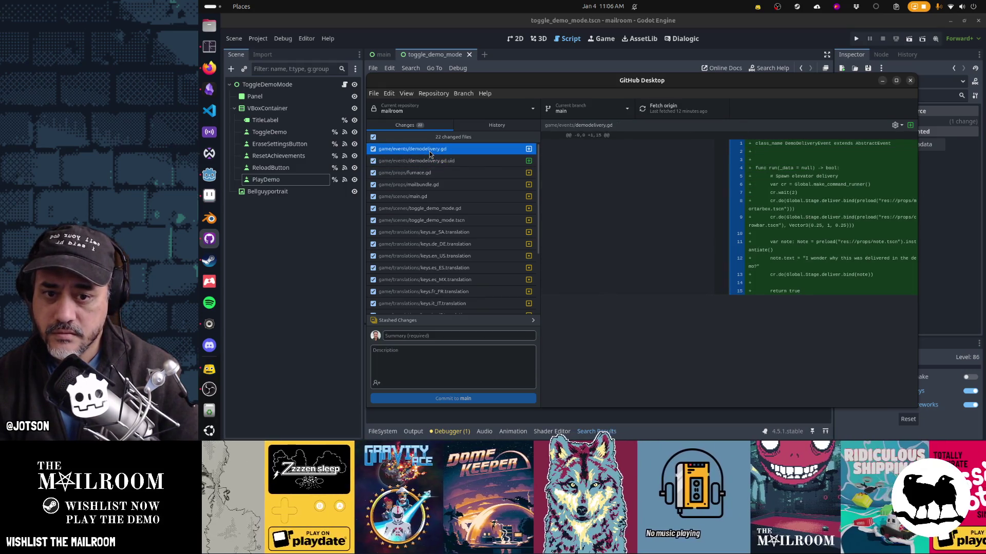
pyautogui.click(806, 256)
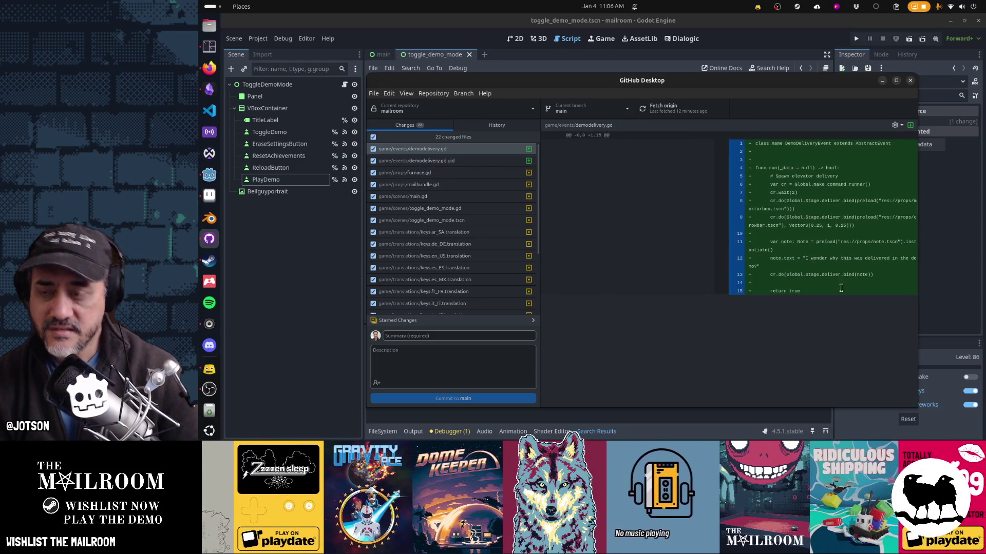
pyautogui.hotkey('alt', 'Tab')
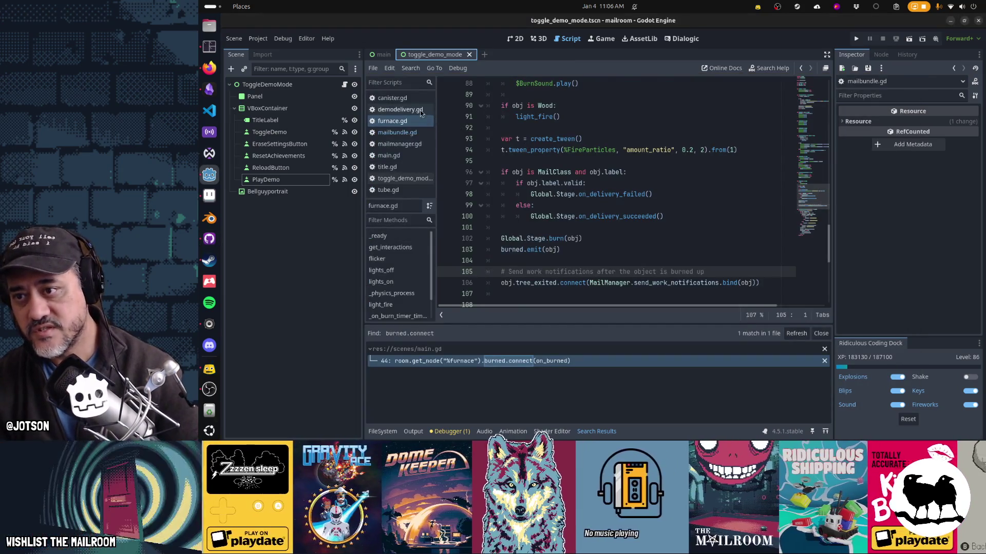
# Open demodelivery.gd and move to the blank line above the note delivery lines.
pyautogui.click(421, 111)
pyautogui.click(649, 204)
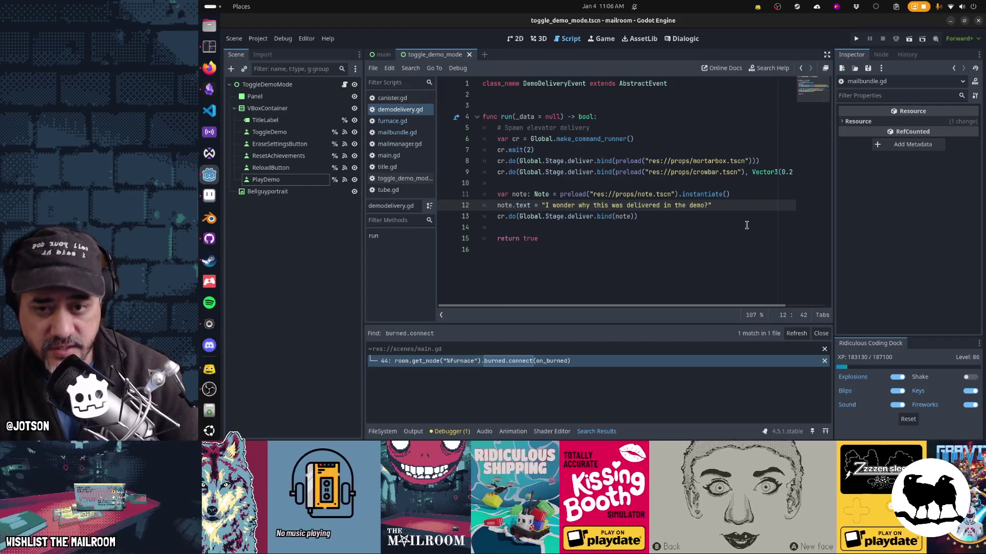
pyautogui.doubleClick(701, 160)
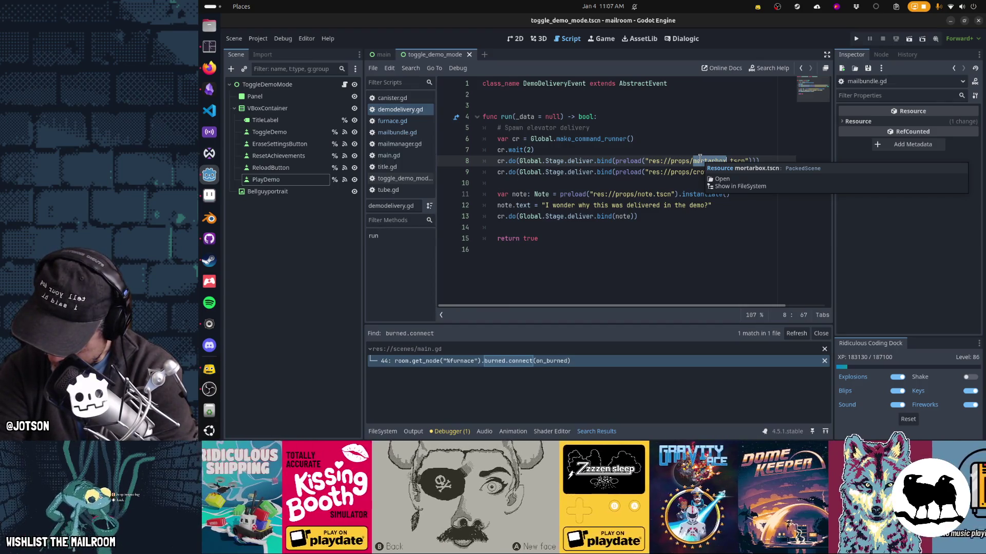
pyautogui.press('Home')
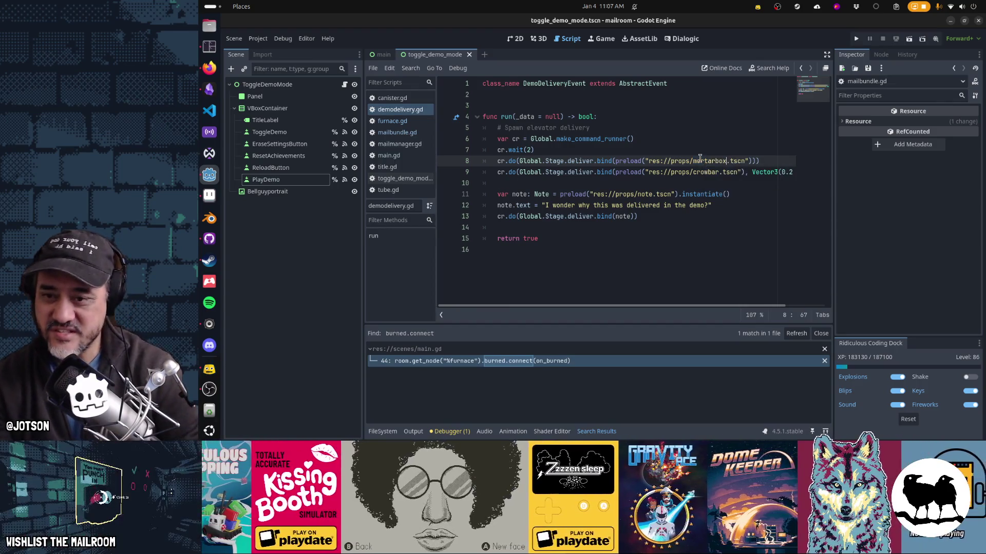
pyautogui.press('Down')
pyautogui.press('Down')
pyautogui.press('Down')
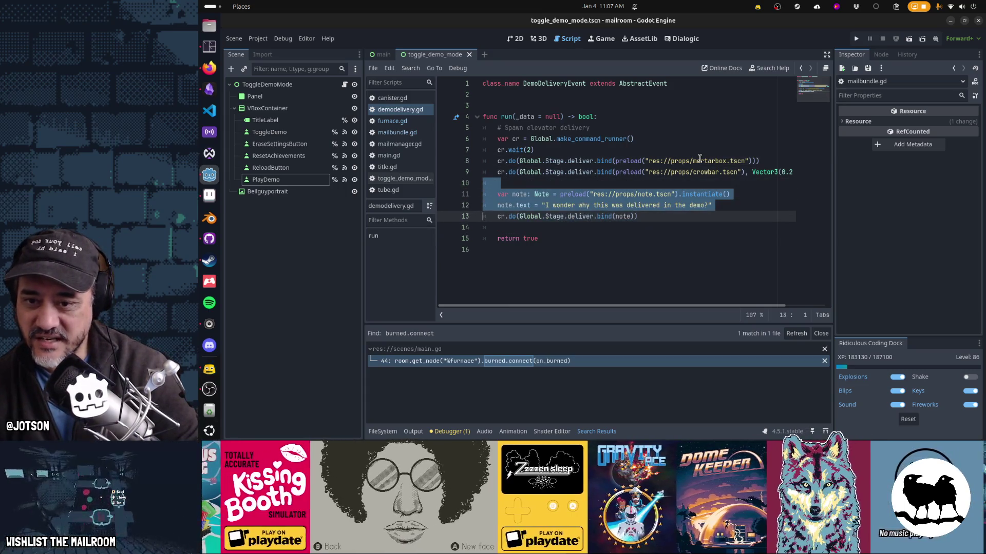
pyautogui.press('End')
pyautogui.press('Up')
pyautogui.press('Up')
pyautogui.press('Up')
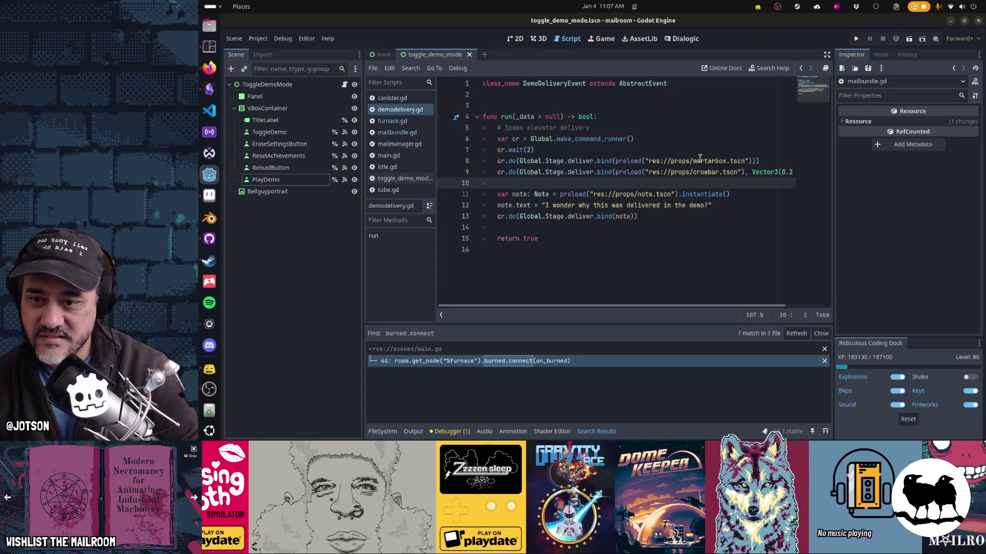
# Delete the note delivery lines 11–14 and save demodelivery.gd.
pyautogui.hotkey('shift', 'Down')
pyautogui.hotkey('shift', 'Down')
pyautogui.hotkey('shift', 'Down')
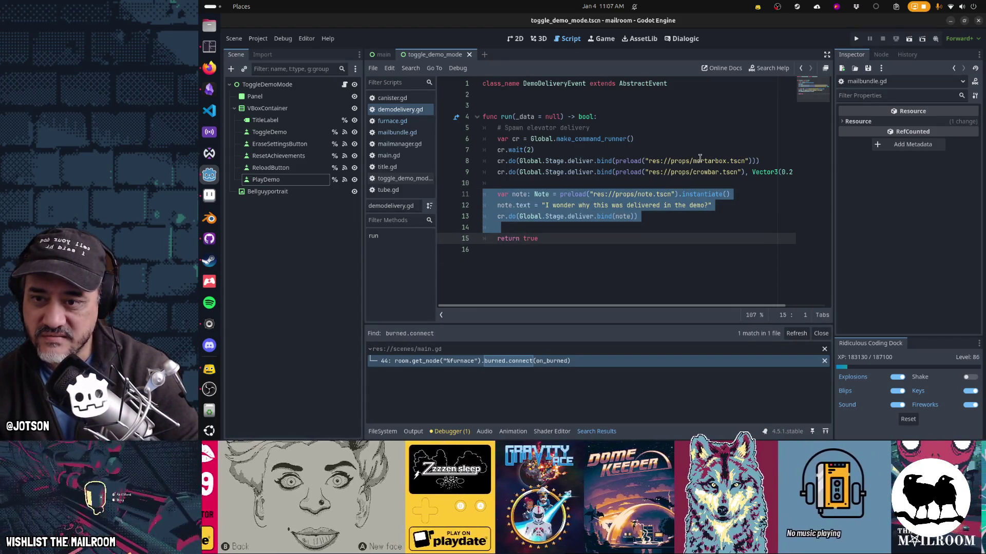
pyautogui.press('Delete')
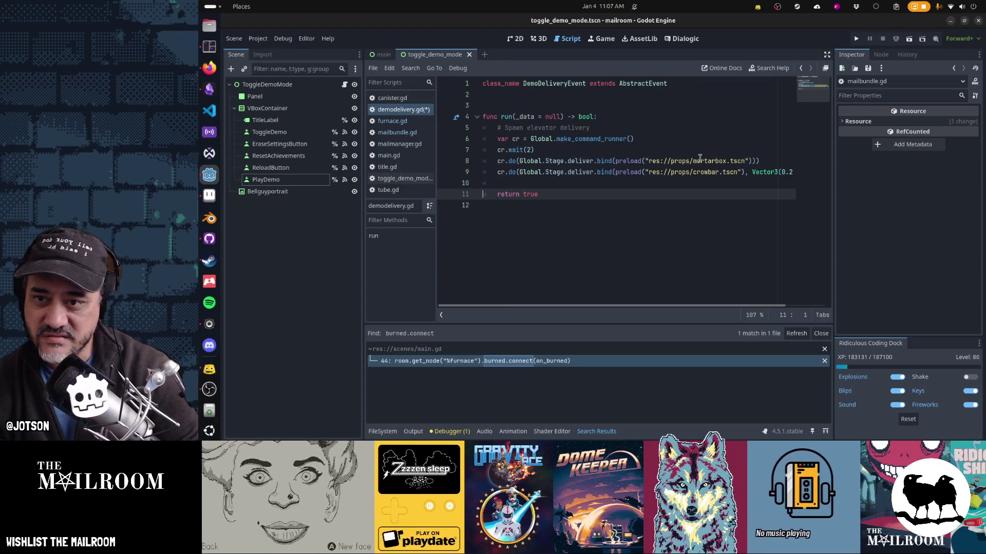
pyautogui.hotkey('ctrl', 'z')
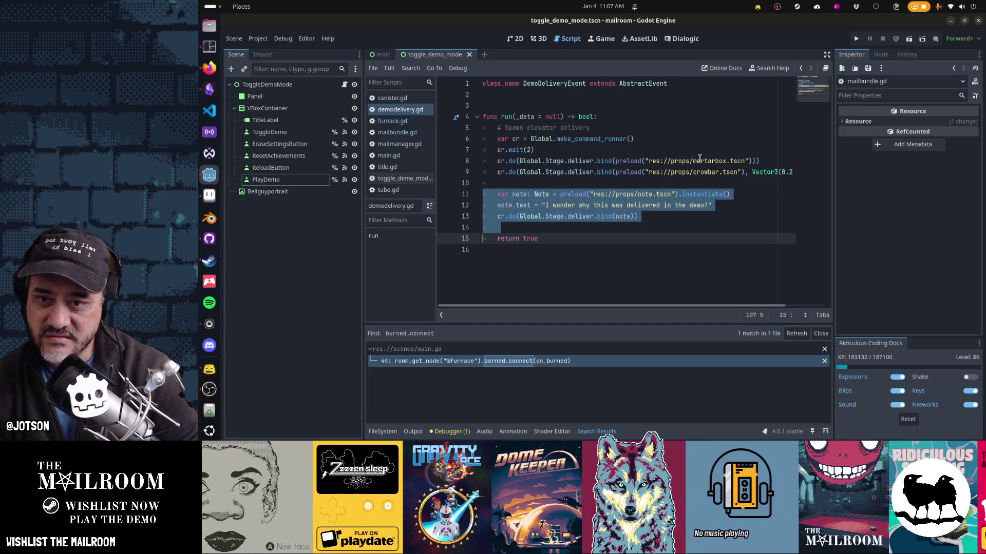
pyautogui.press('Delete')
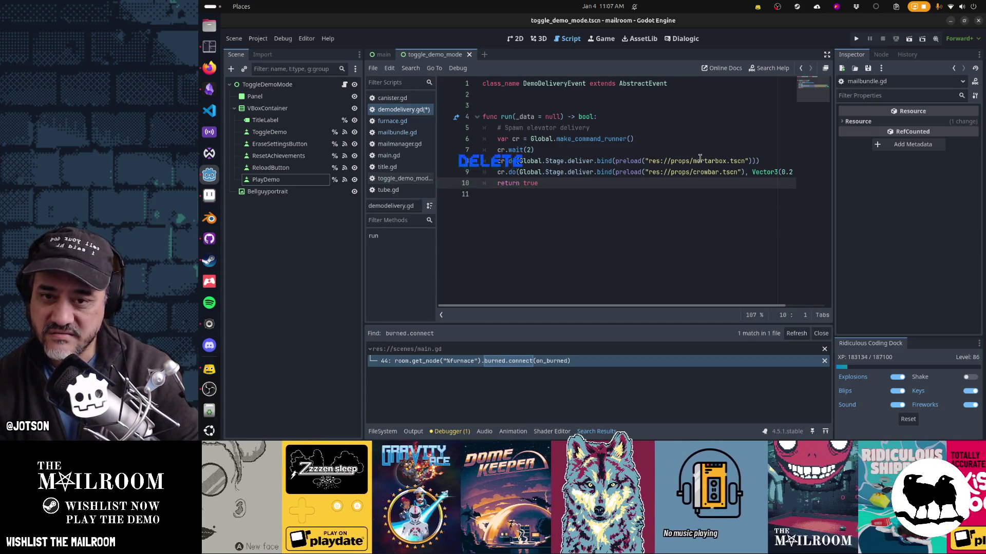
pyautogui.hotkey('ctrl', 's')
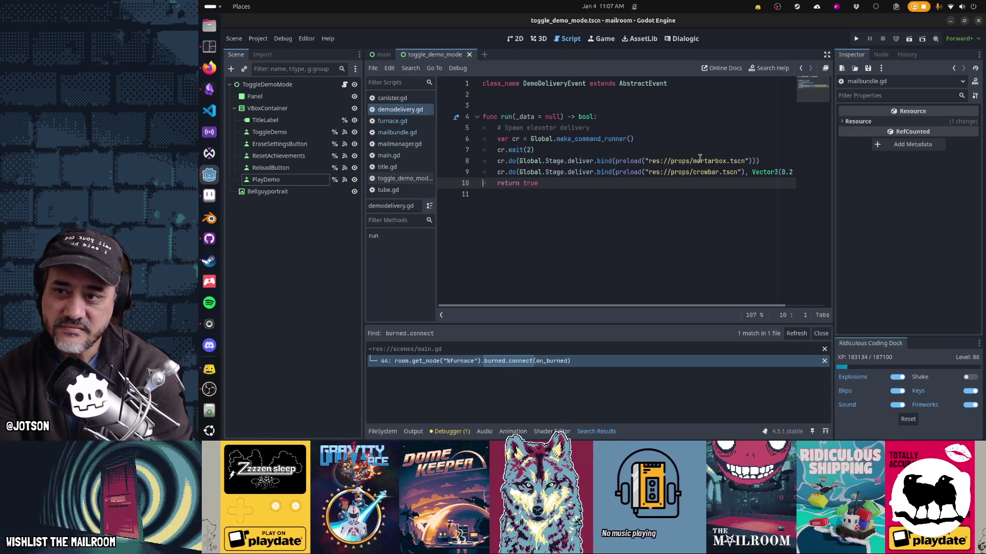
pyautogui.hotkey('alt', 'Tab')
pyautogui.hotkey('alt', 'Tab')
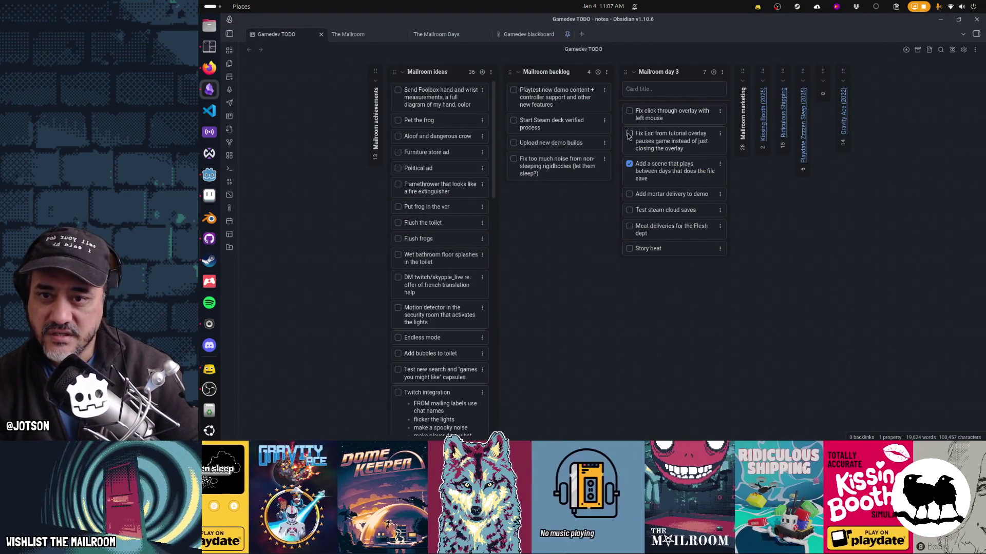
# Check off 'Add mortar delivery to demo' and add a 'Customize the demo delivery…' card ending 'they can safely ignore in the demo'.
pyautogui.click(629, 195)
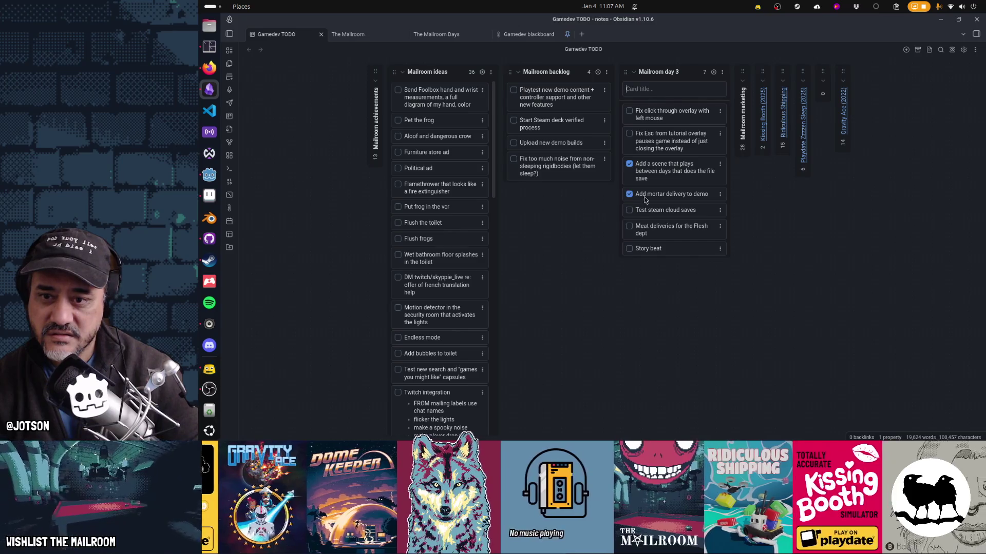
pyautogui.click(646, 89)
pyautogui.write('Customize the demo del')
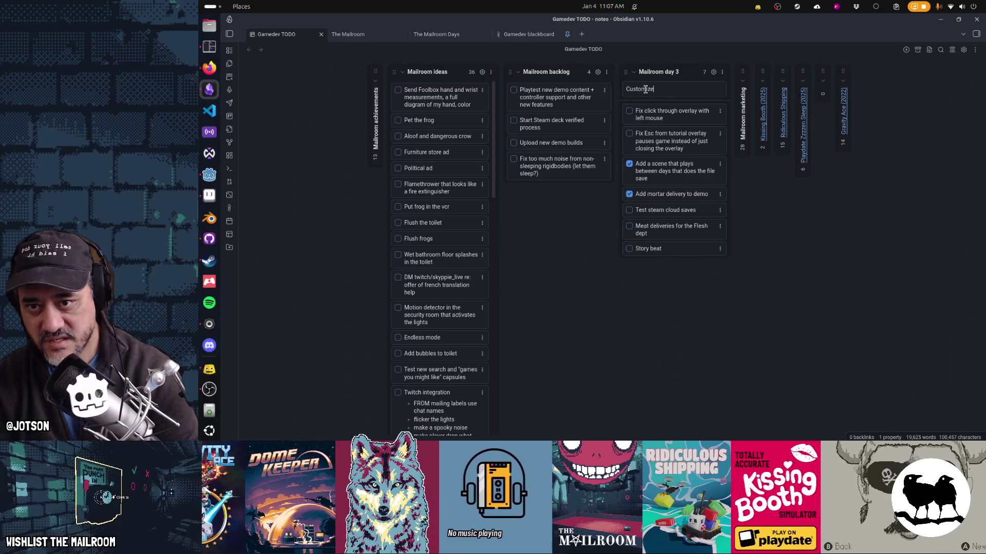
pyautogui.write('ivery so that the e')
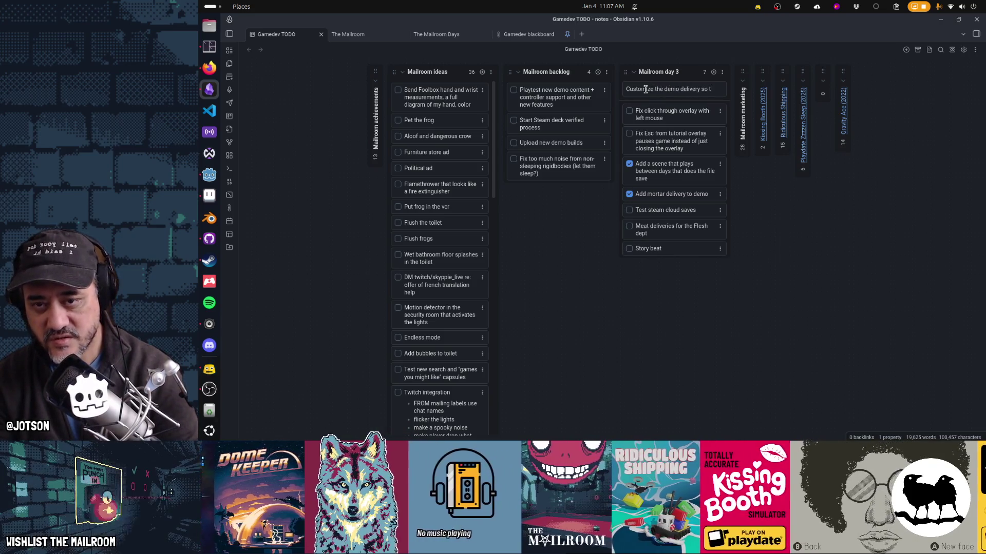
pyautogui.press('BackSpace')
pyautogui.write('playe')
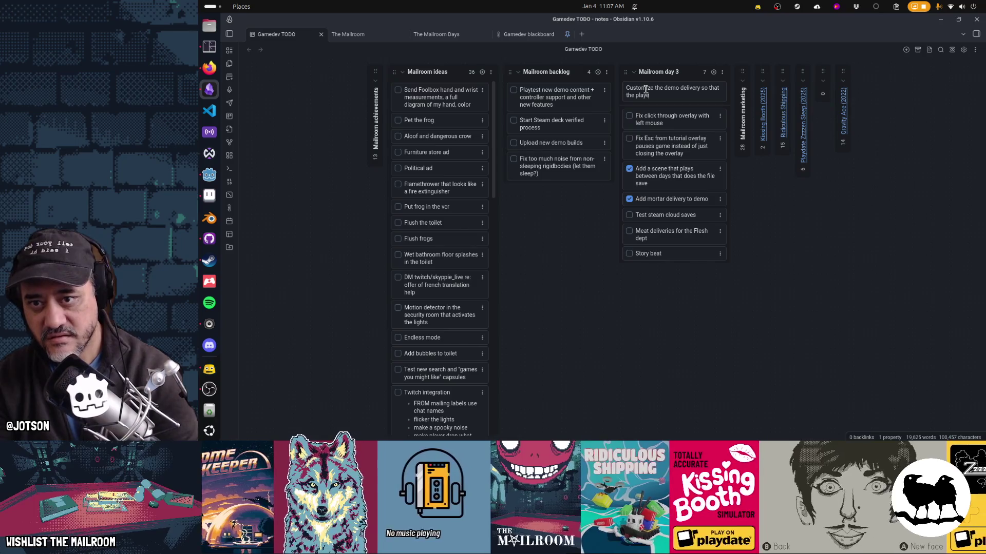
pyautogui.write("r knows it's an opti")
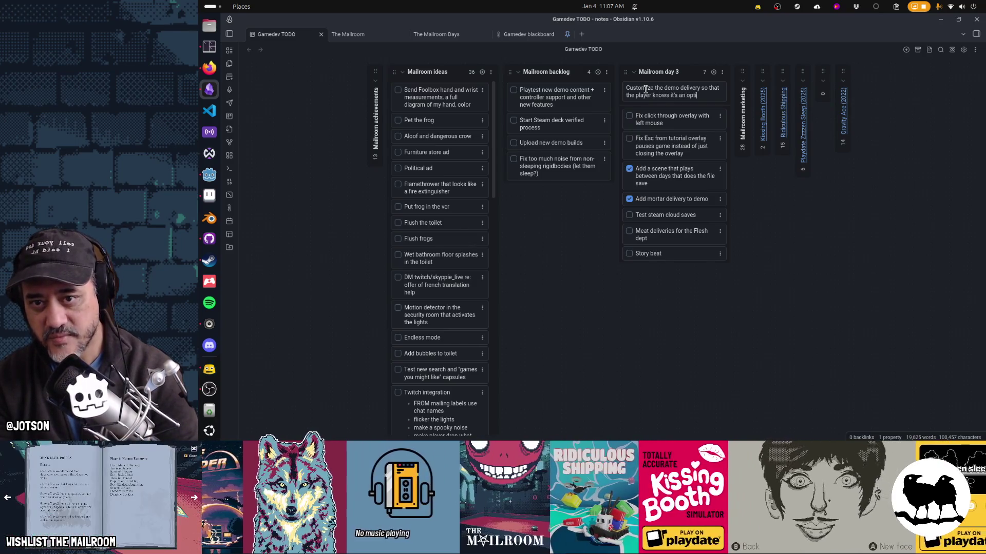
pyautogui.write('onal item that th')
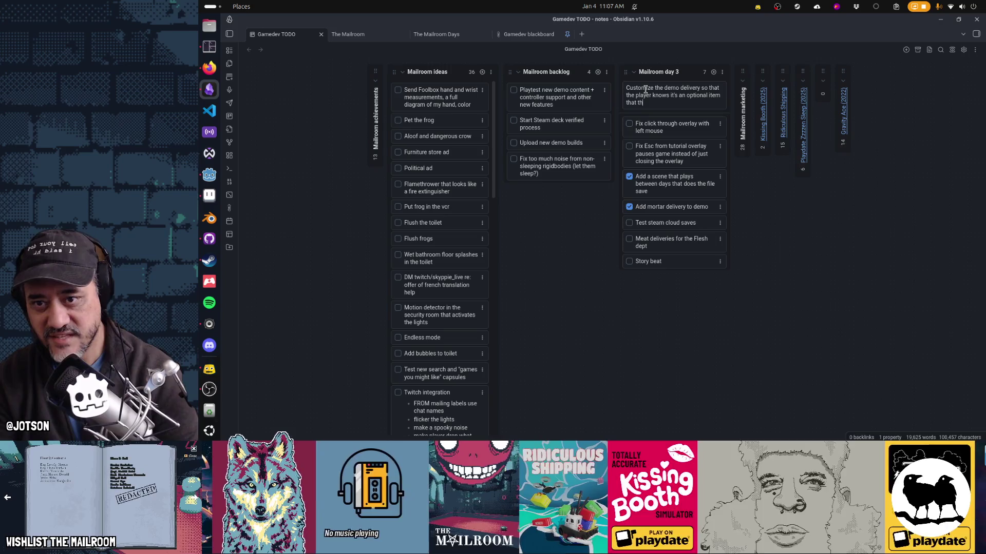
pyautogui.write("ey can't really use in t")
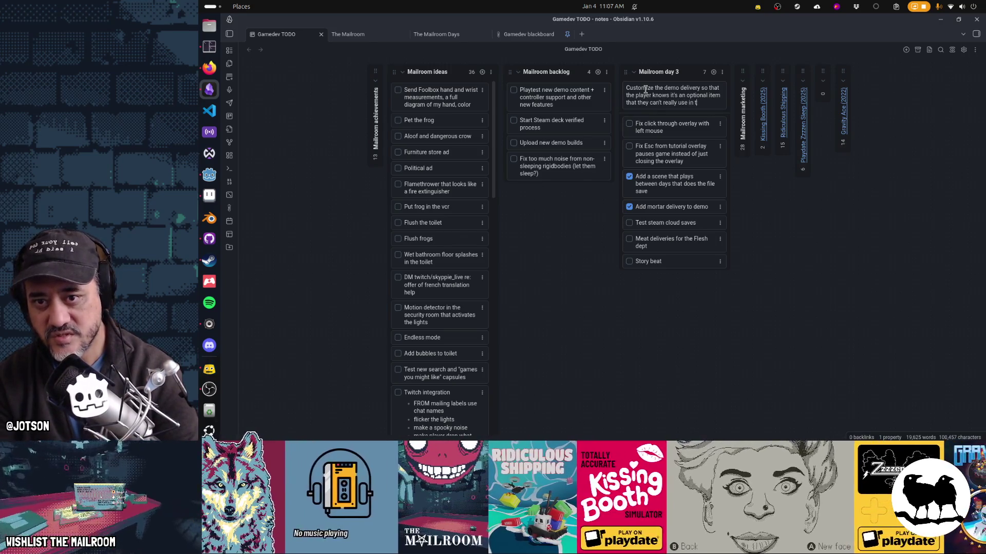
pyautogui.write('eh he demo or that it')
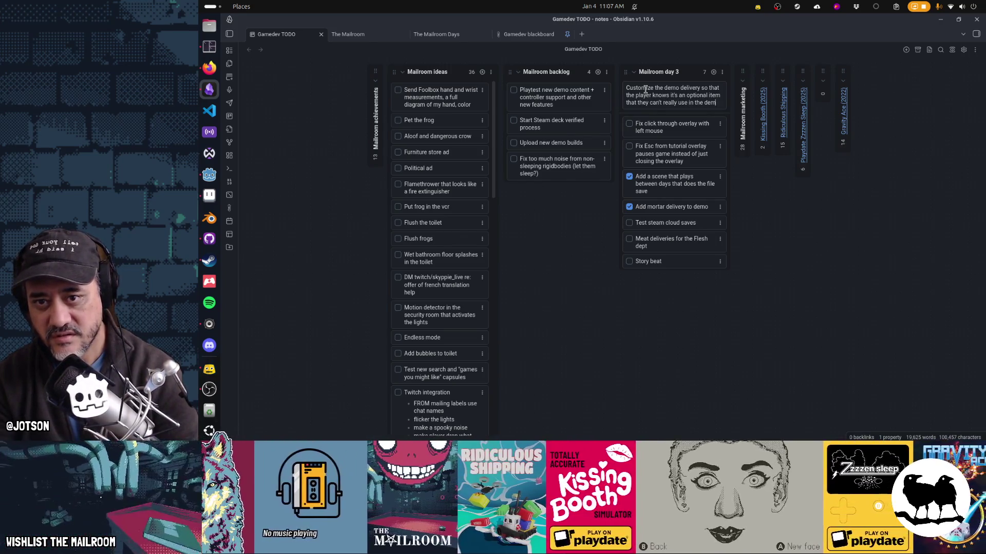
pyautogui.hotkey('ctrl', 'shift', 'Left')
pyautogui.hotkey('ctrl', 'shift', 'Left')
pyautogui.hotkey('ctrl', 'shift', 'Left')
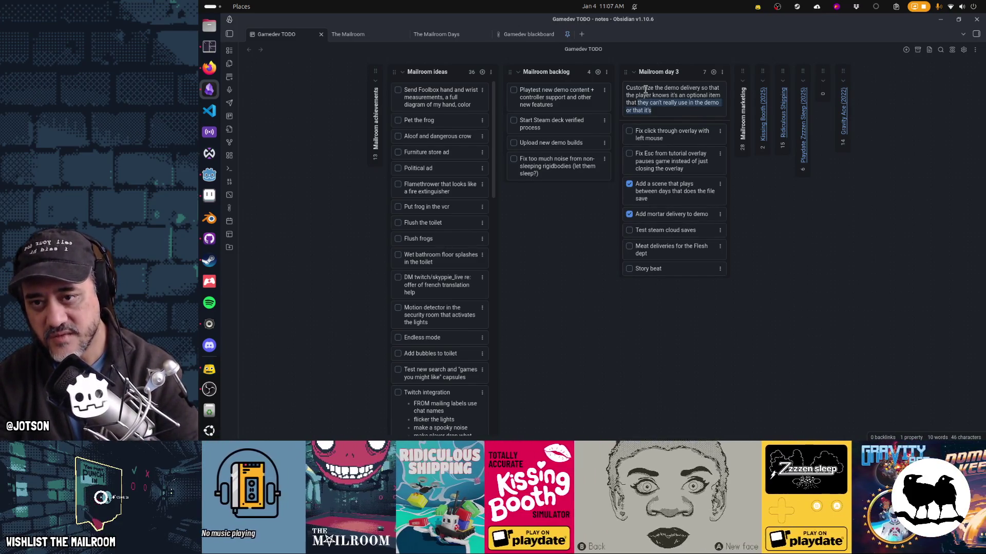
pyautogui.write('they can safely ')
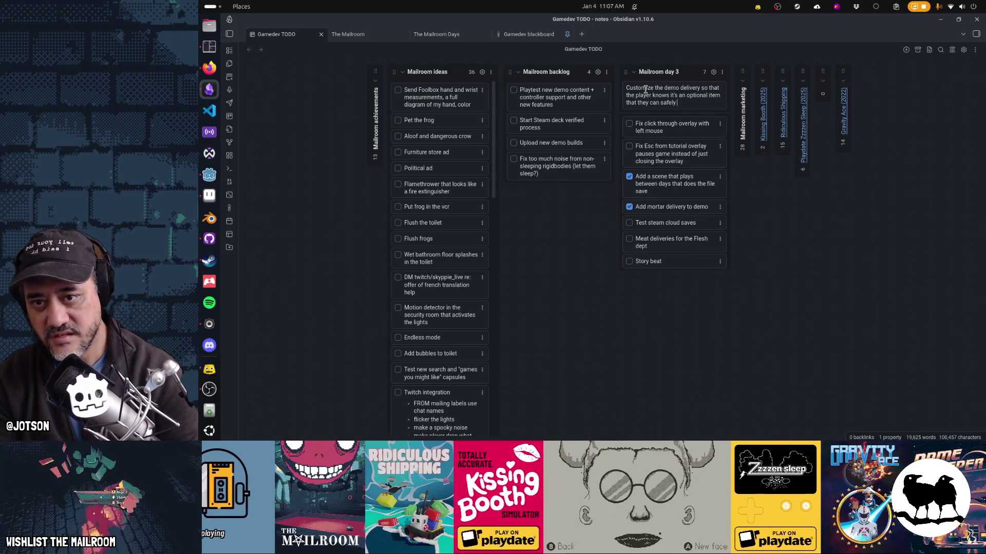
pyautogui.write('ignore in the demo')
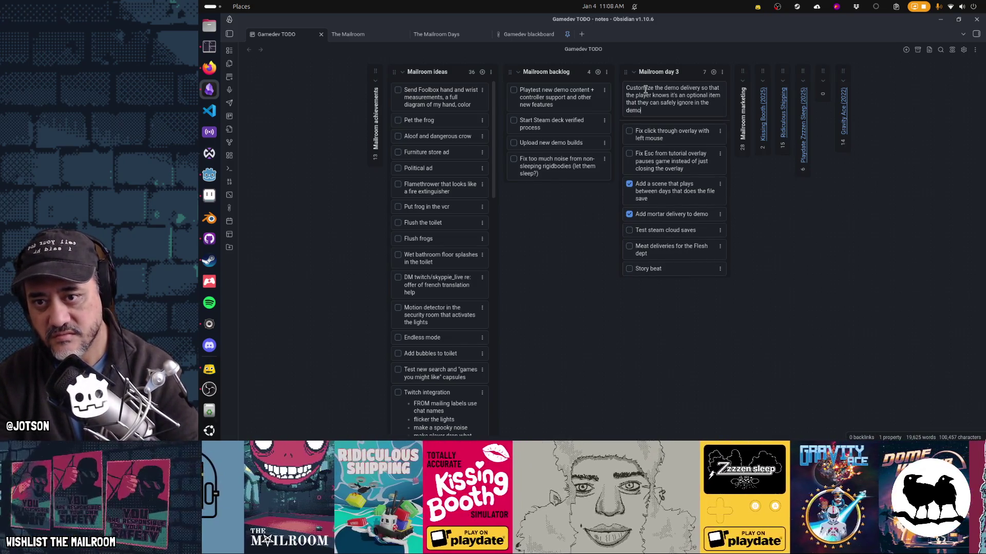
pyautogui.press('Return')
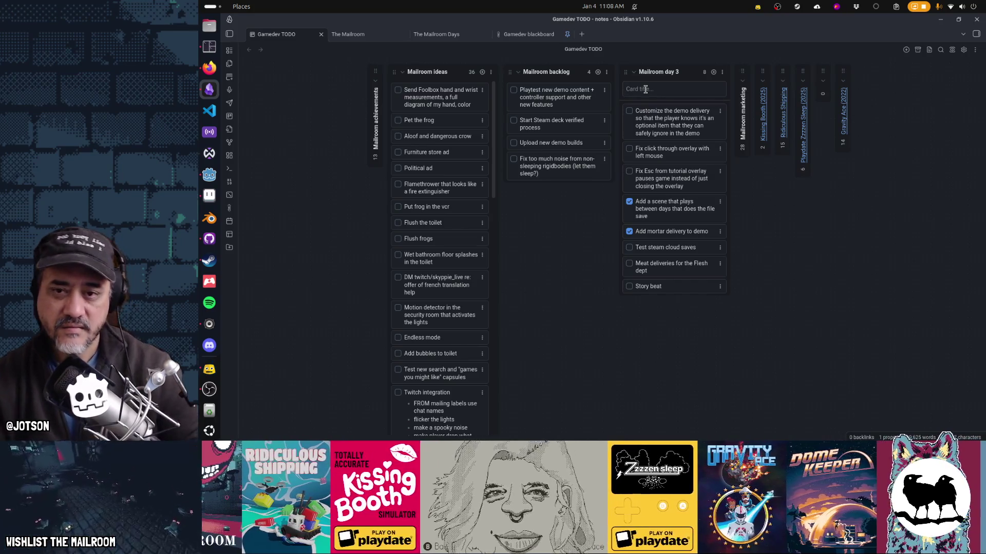
# Append the note '(label): DEMO circle with a line' to the demo delivery card.
pyautogui.press('Escape')
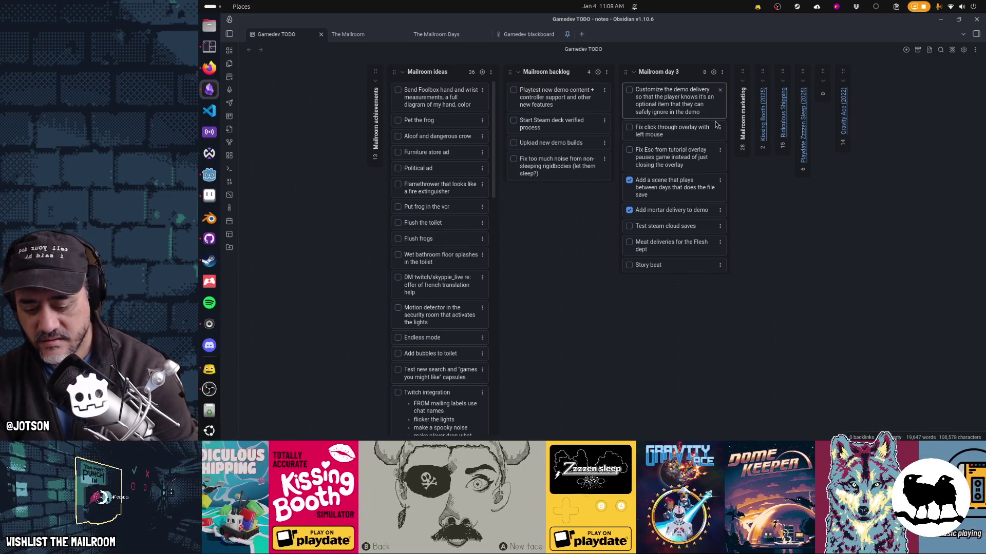
pyautogui.write(' (label)')
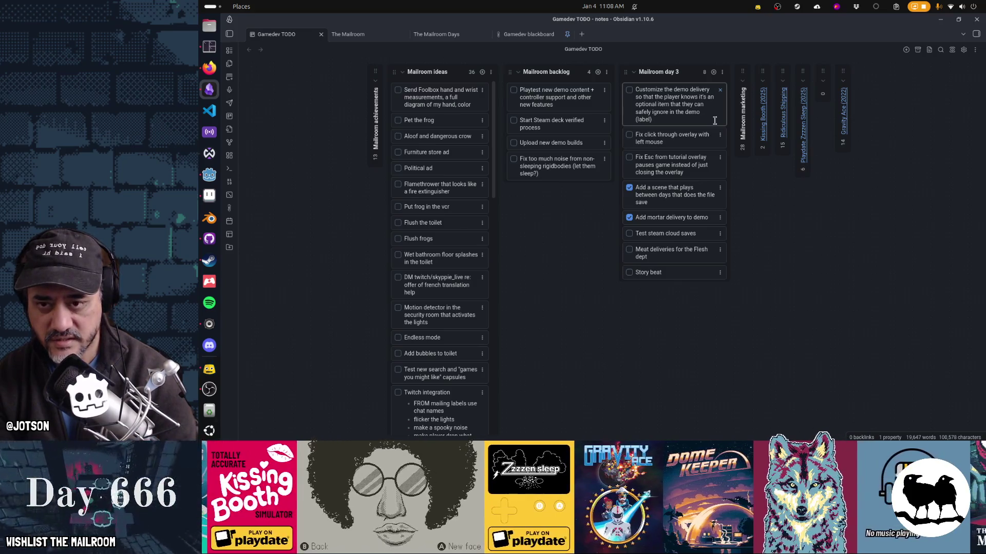
pyautogui.write(': NOT FOR DEMO')
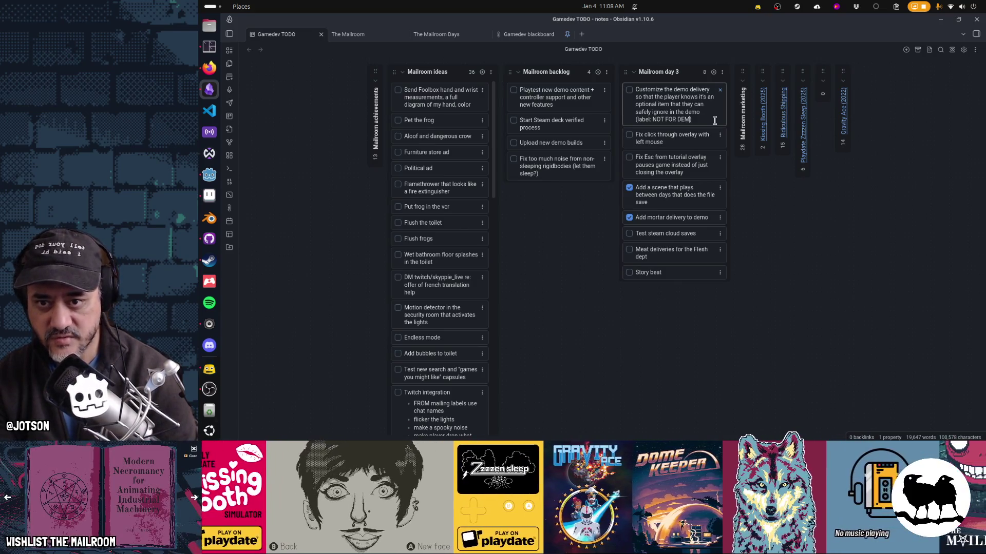
pyautogui.press('Left')
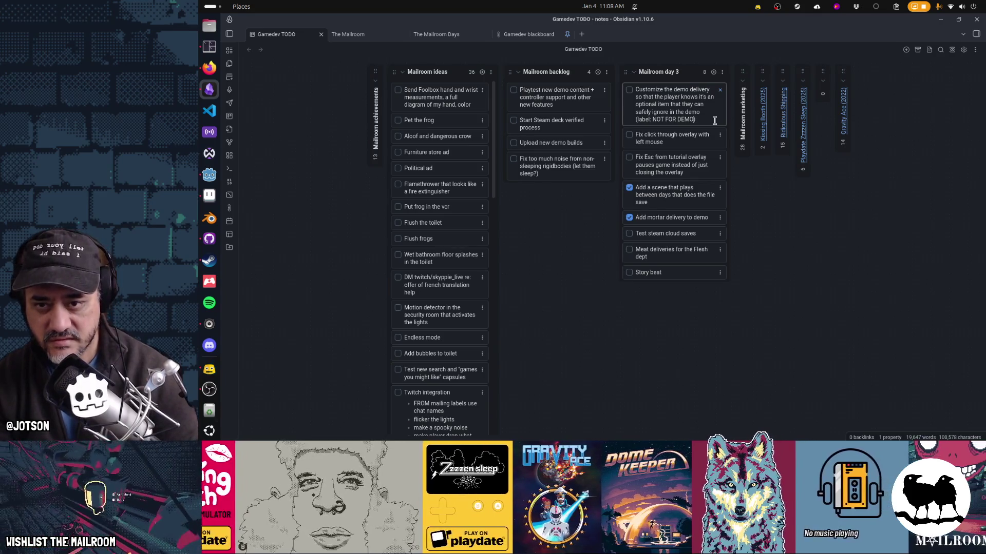
pyautogui.hotkey('ctrl', 'shift', 'Left')
pyautogui.hotkey('ctrl', 'shift', 'Left')
pyautogui.hotkey('ctrl', 'shift', 'Left')
pyautogui.write('DEMO')
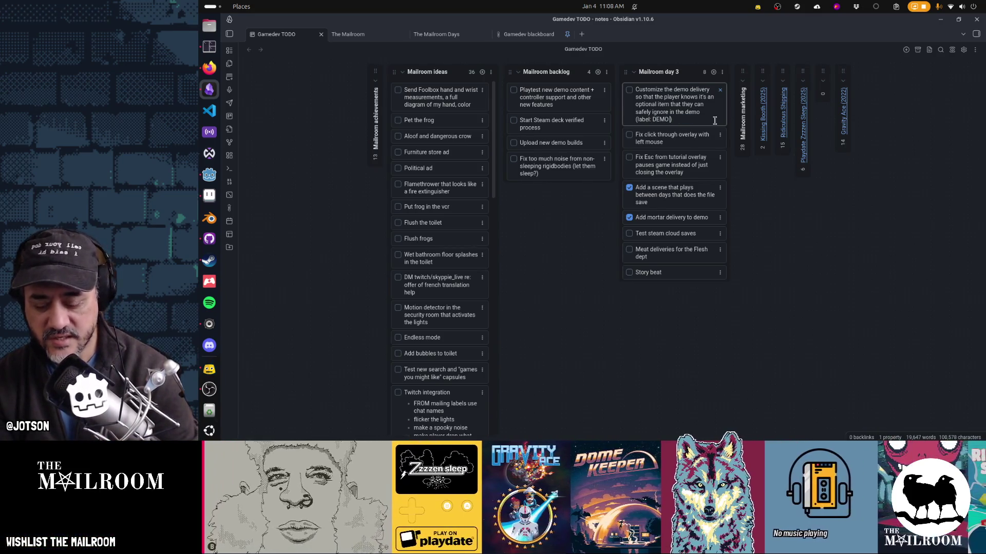
pyautogui.write(' circle wi')
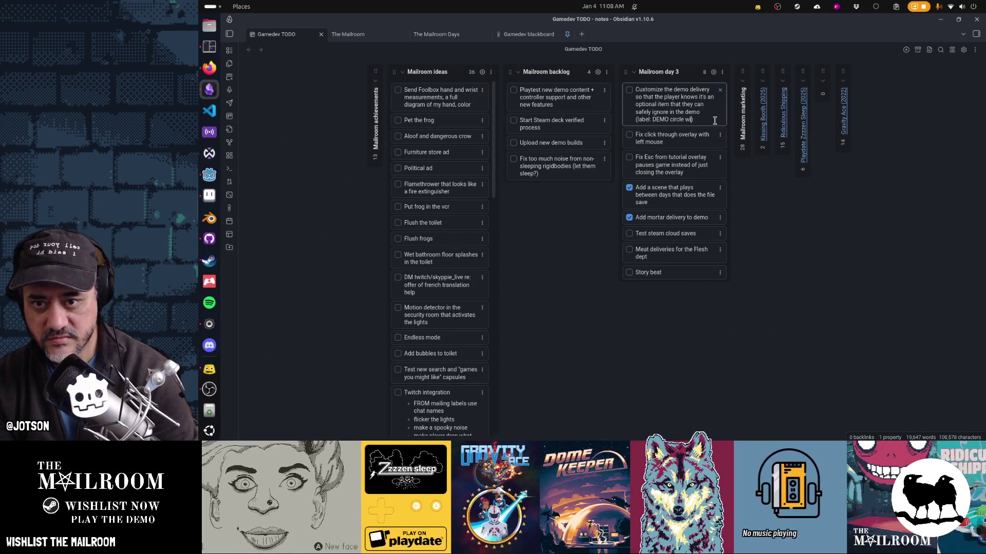
pyautogui.write('th a line')
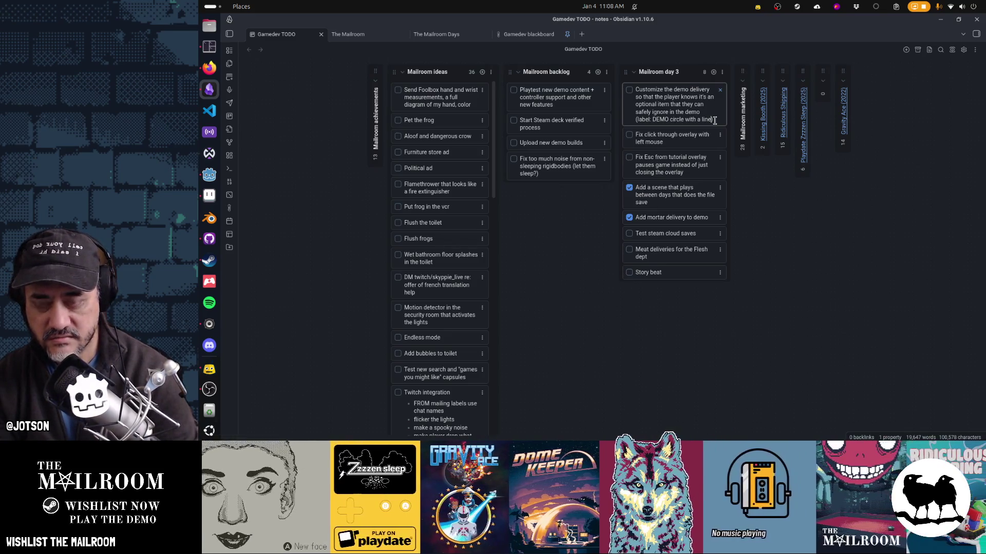
pyautogui.press('Return')
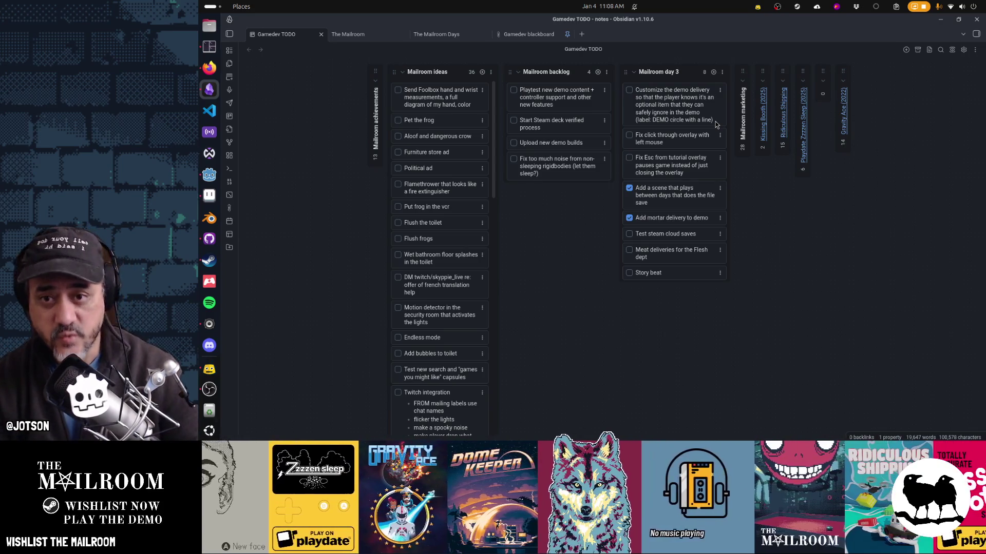
# Reword the card's label note to 'DEMO in a circle with a line through it'.
pyautogui.doubleClick(669, 119)
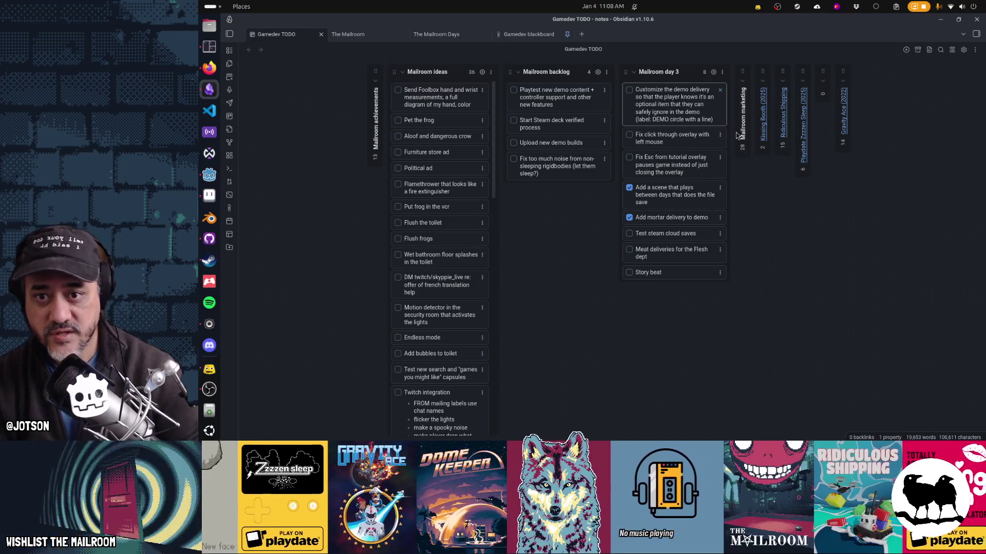
pyautogui.hotkey('ctrl', 'shift', 'Right')
pyautogui.hotkey('ctrl', 'shift', 'Right')
pyautogui.hotkey('ctrl', 'shift', 'Right')
pyautogui.press('BackSpace')
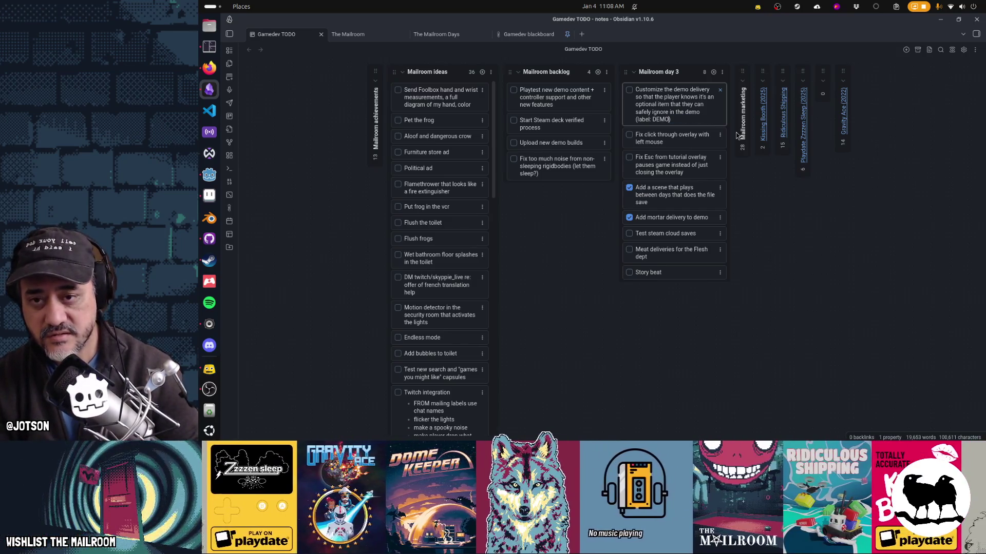
pyautogui.write('in a cir')
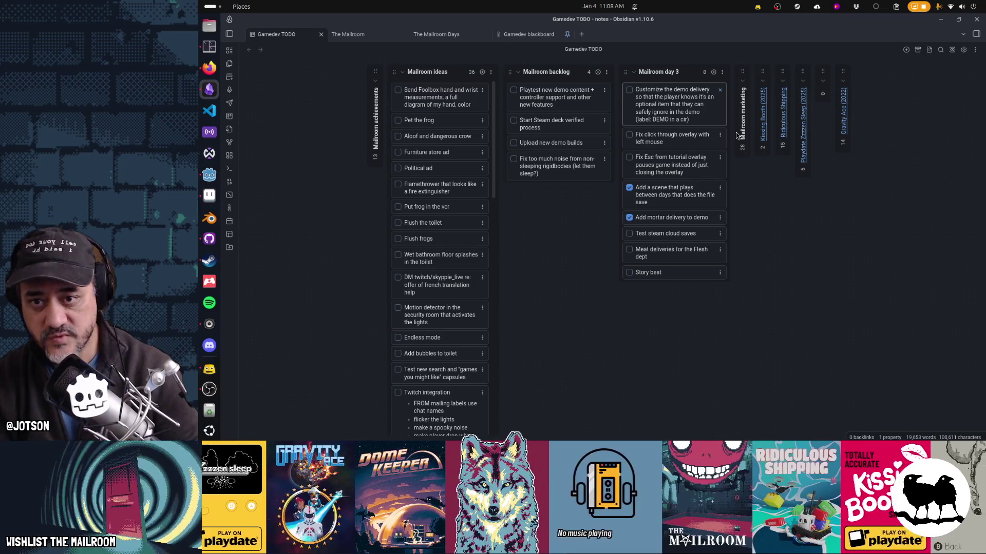
pyautogui.write('cle wi')
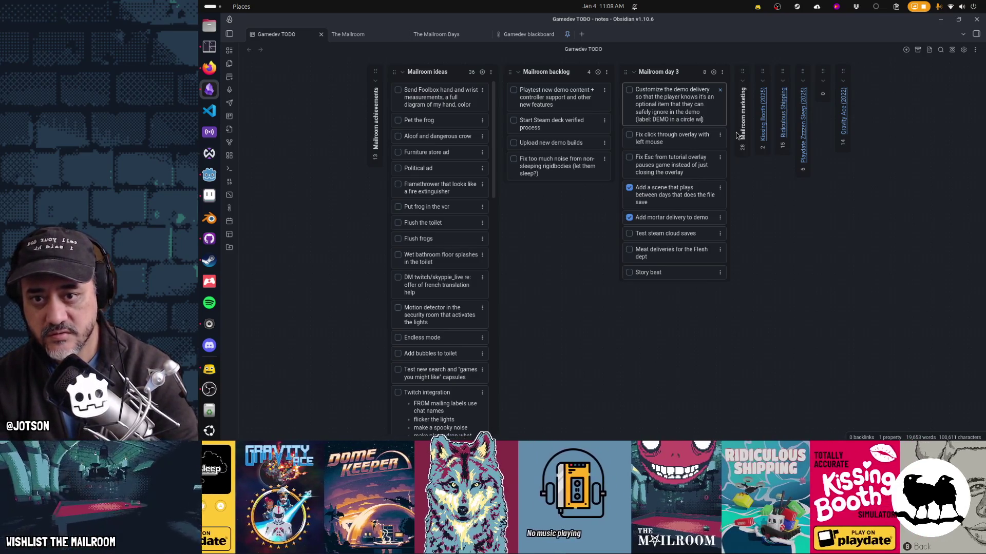
pyautogui.write('th a line through it')
pyautogui.press('Return')
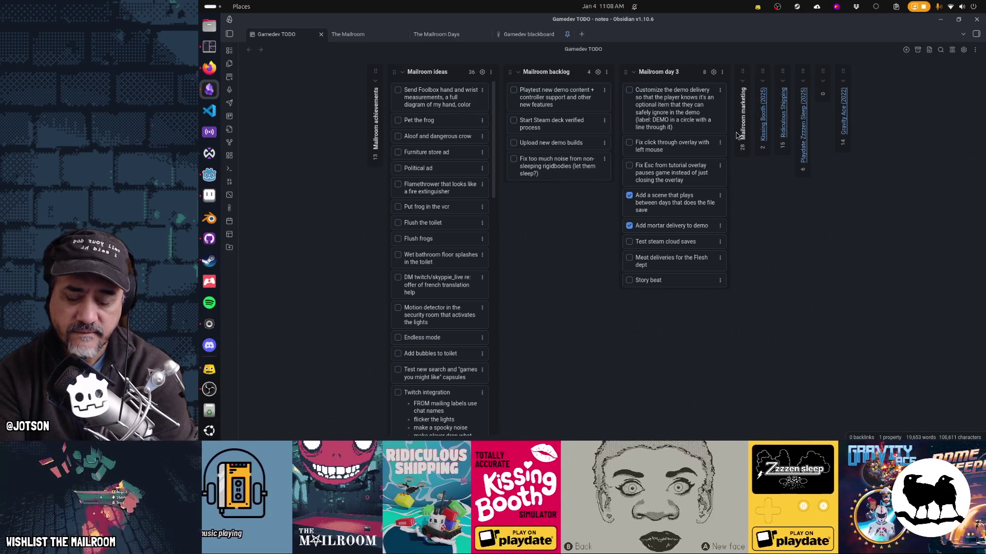
# Drag the demo delivery card down below 'Test steam cloud saves' in Mailroom day 3.
pyautogui.moveTo(666, 117); pyautogui.dragTo(674, 226)
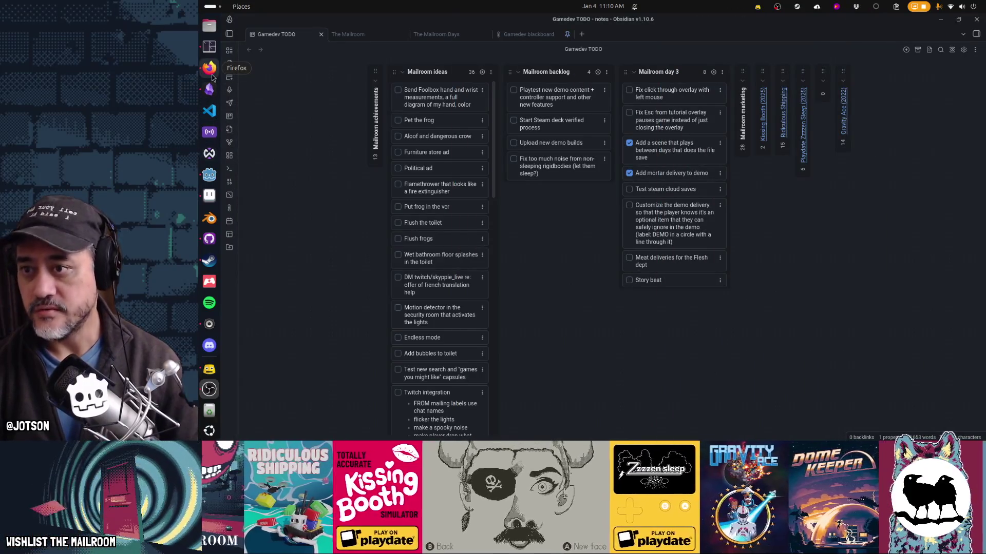
pyautogui.click(210, 68)
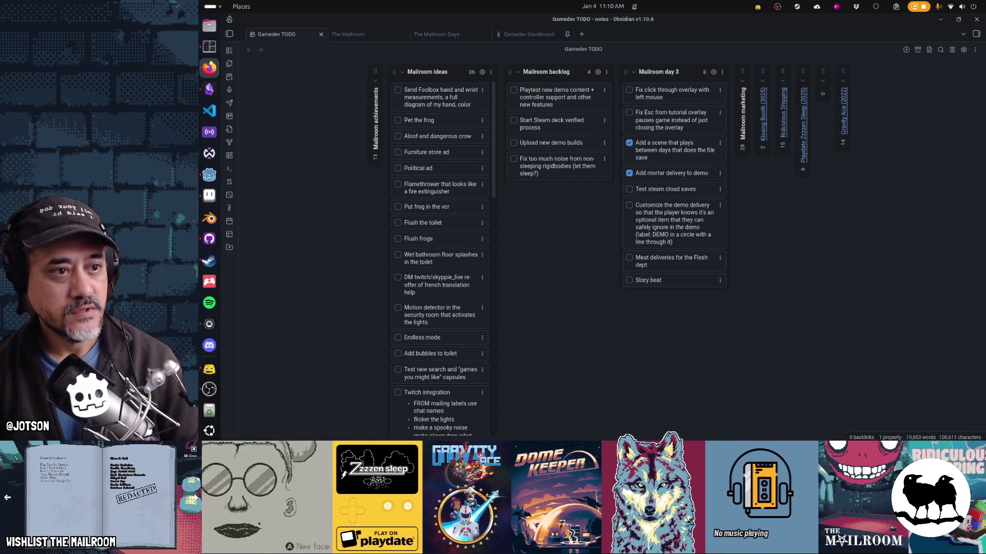
# Scroll through the Firefox Google results for how long the California drought has lasted.
pyautogui.hotkey('alt', 'Tab')
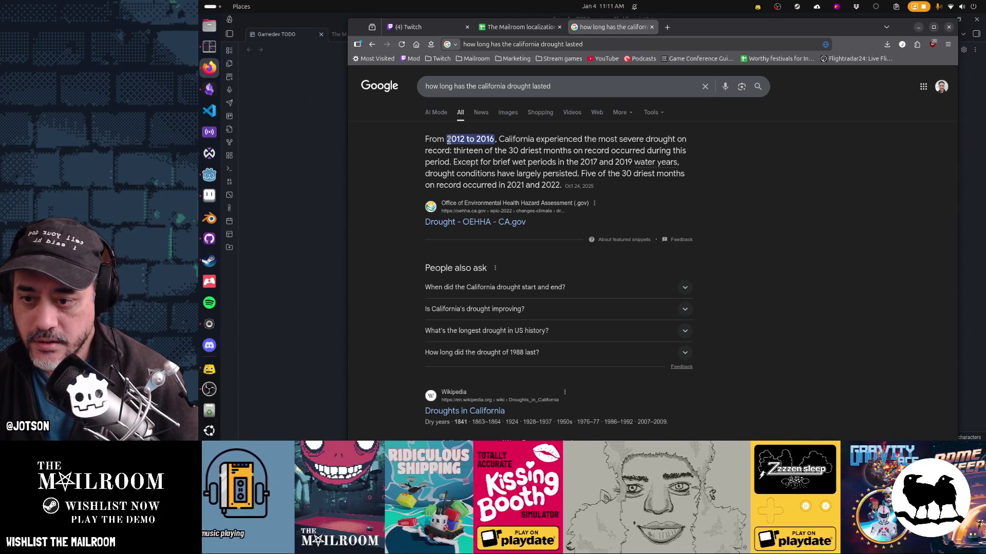
pyautogui.scroll(-3, 721, 236)
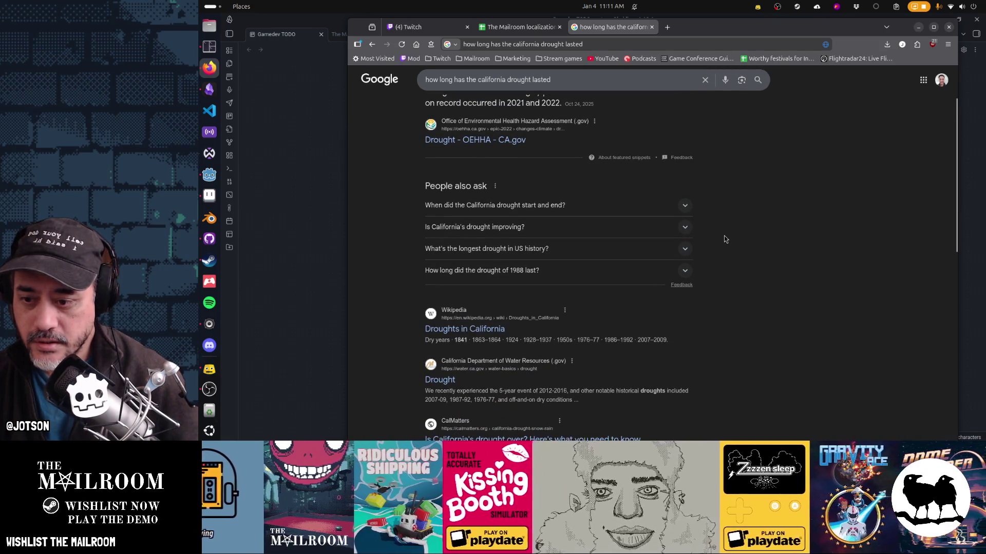
pyautogui.scroll(3, 724, 239)
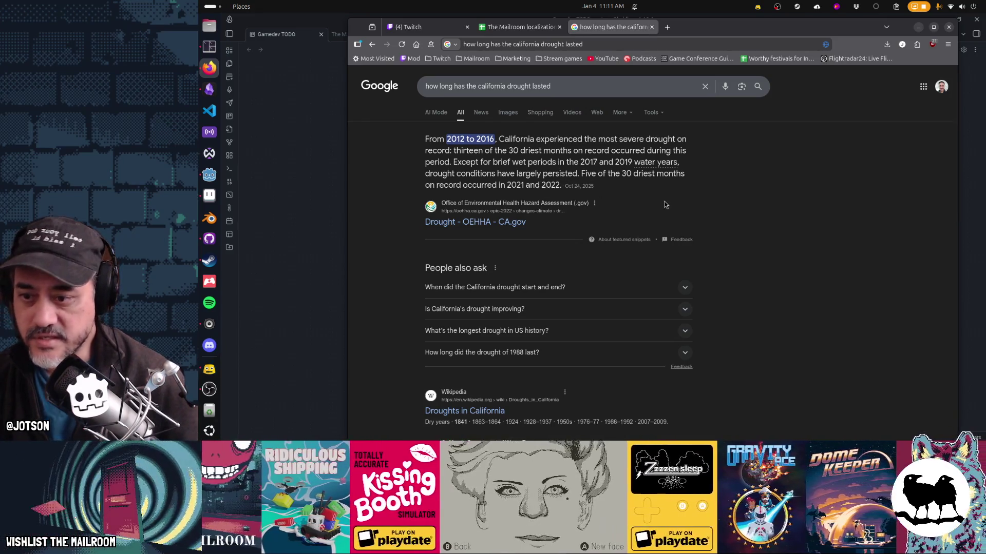
pyautogui.scroll(-3, 664, 205)
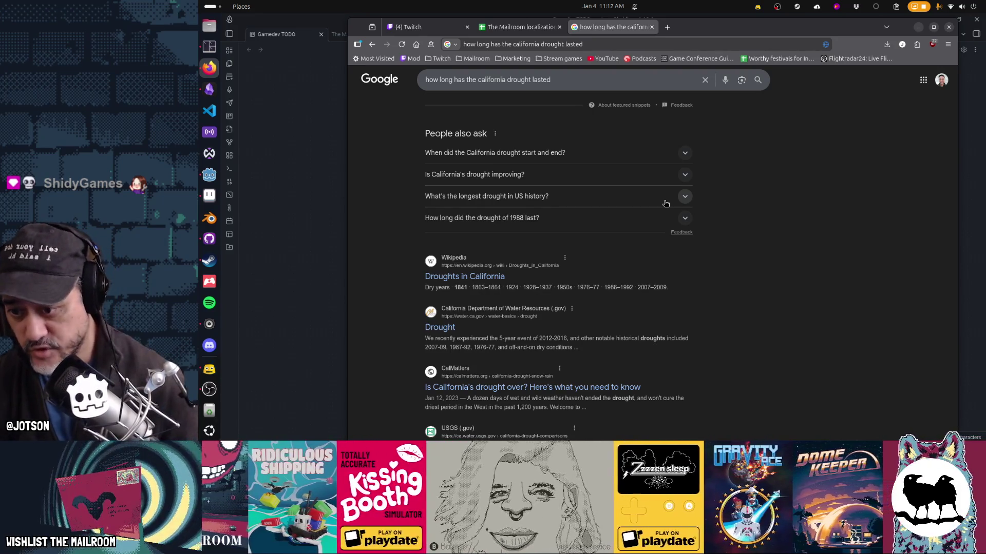
pyautogui.scroll(-2, 660, 210)
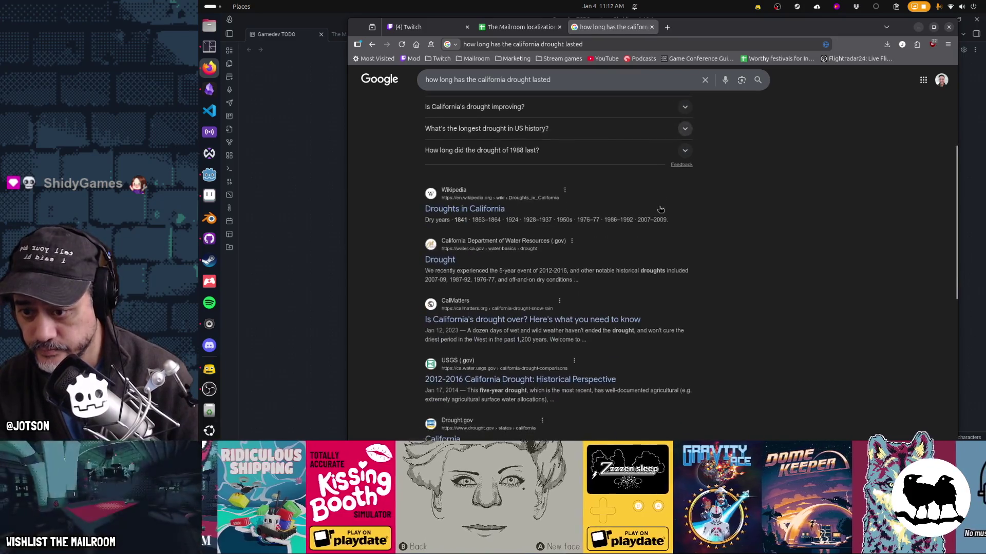
pyautogui.click(442, 258)
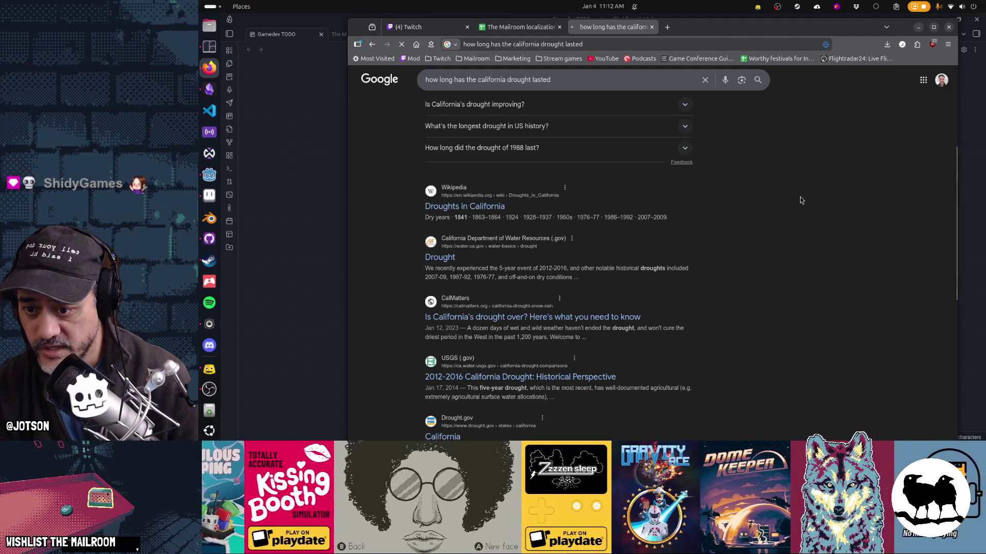
pyautogui.scroll(-10, 763, 235)
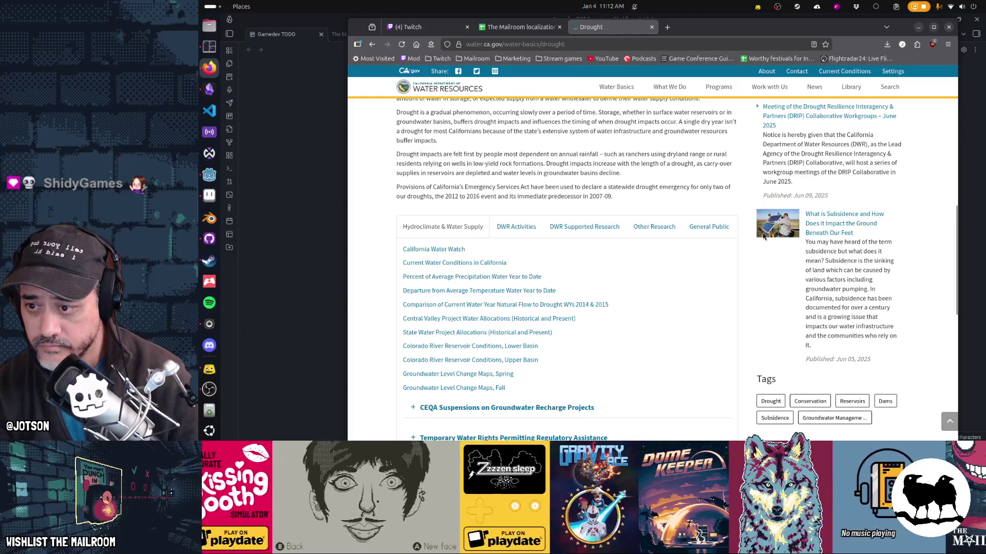
pyautogui.scroll(-8, 763, 235)
pyautogui.scroll(11, 763, 236)
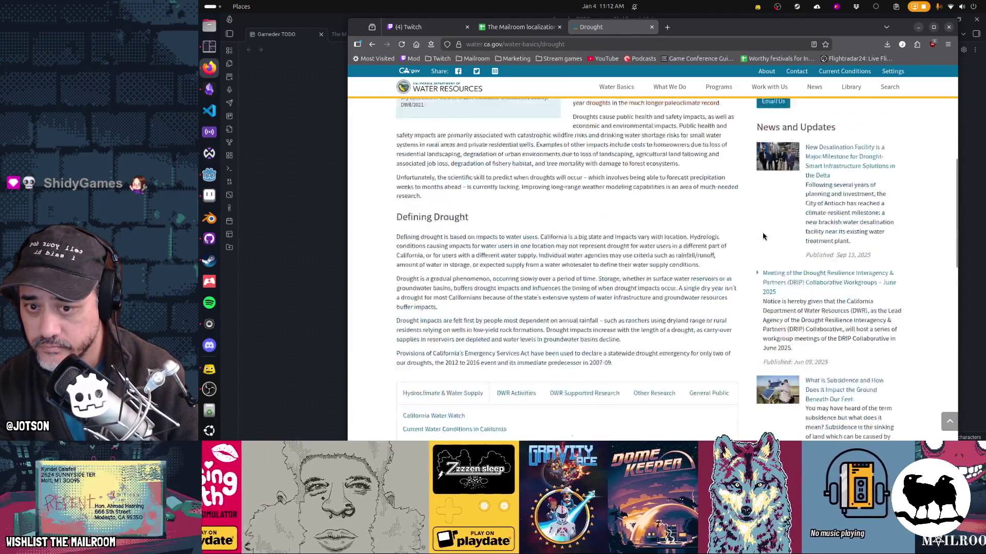
pyautogui.scroll(5, 763, 236)
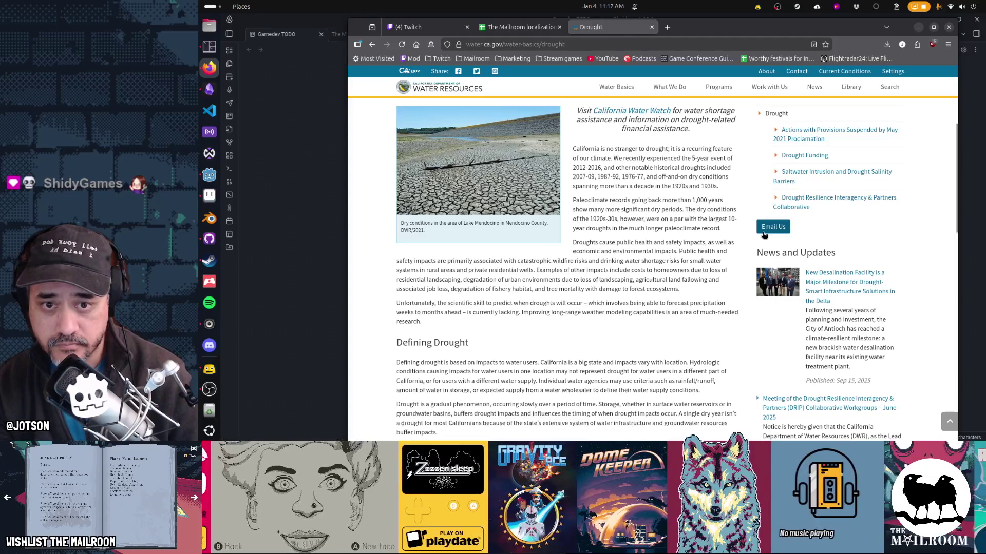
pyautogui.scroll(4, 762, 235)
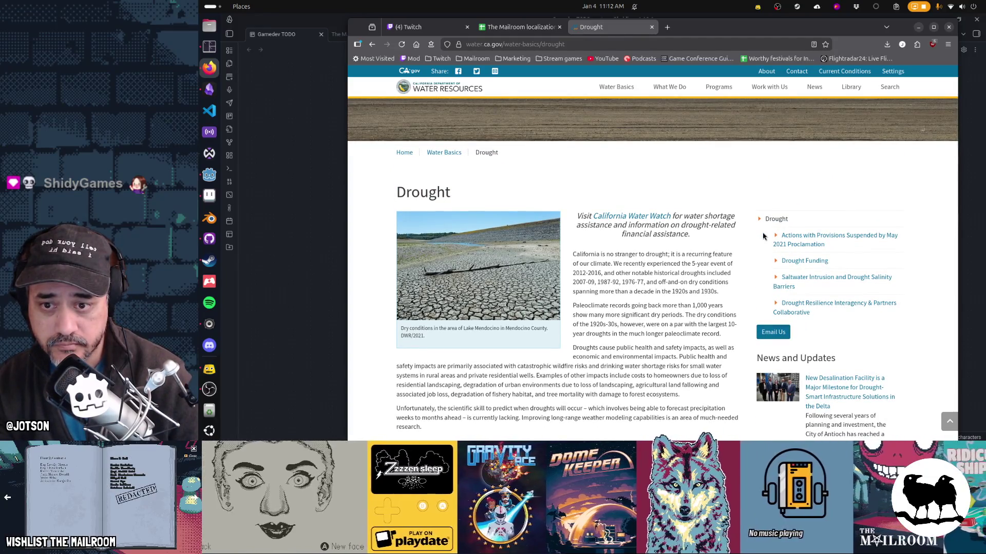
pyautogui.scroll(-4, 762, 235)
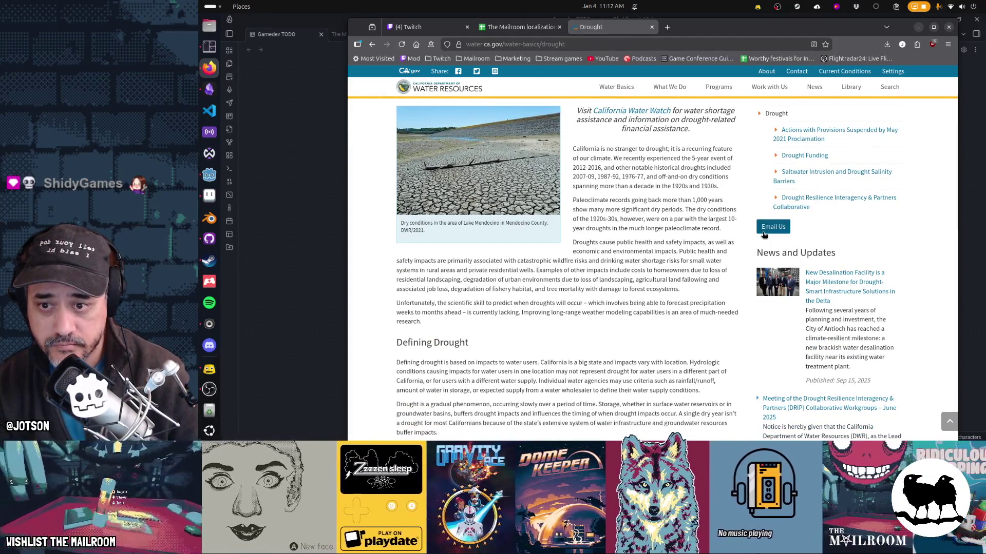
pyautogui.hotkey('alt', 'Left')
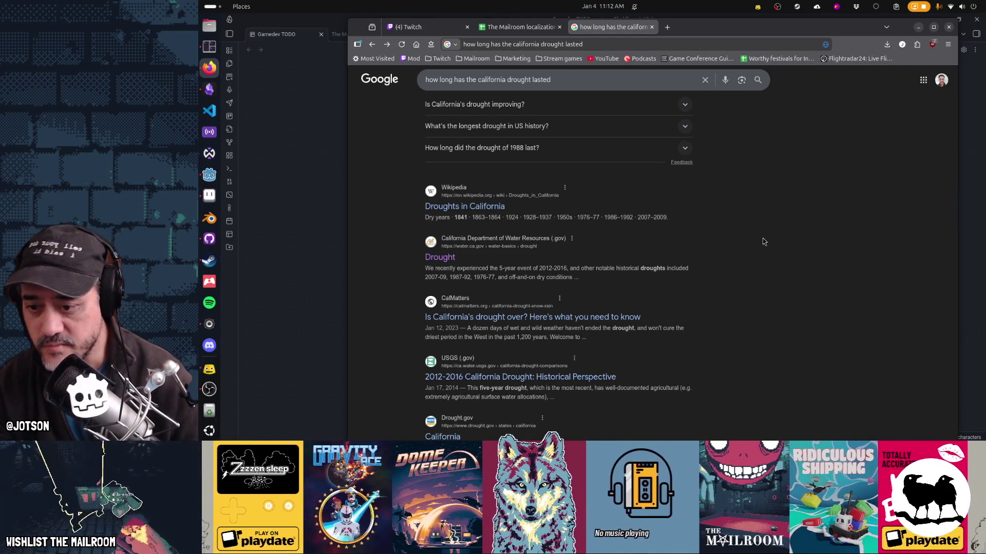
pyautogui.scroll(-5, 763, 242)
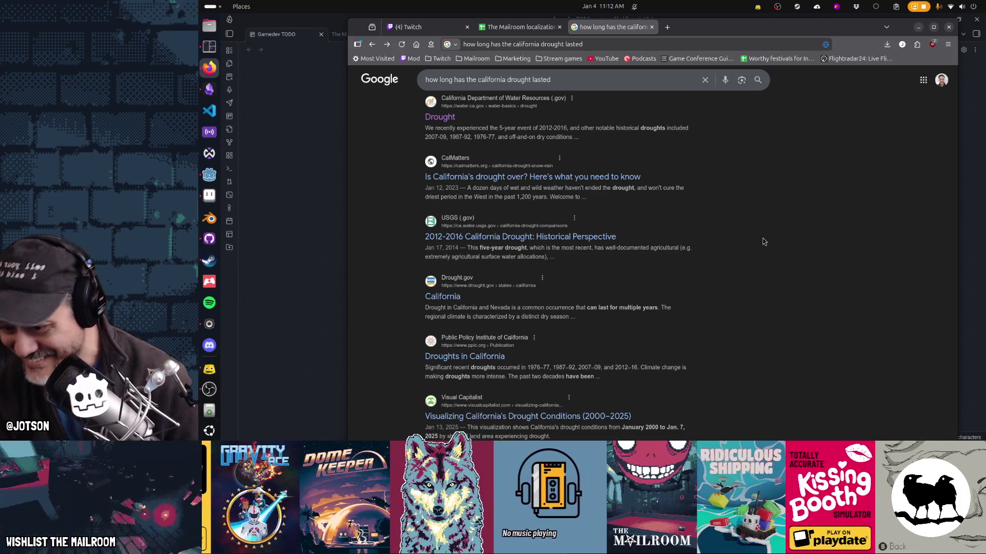
pyautogui.scroll(-1, 763, 241)
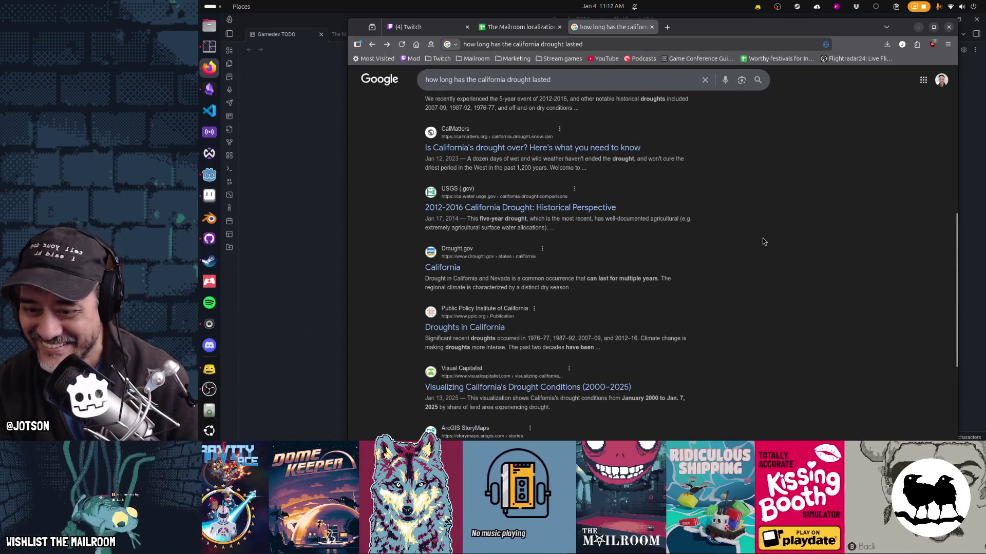
# Open the Visual Capitalist article 'Visualizing California's Drought Conditions (2000–2025)' and scroll through its chart.
pyautogui.click(601, 388)
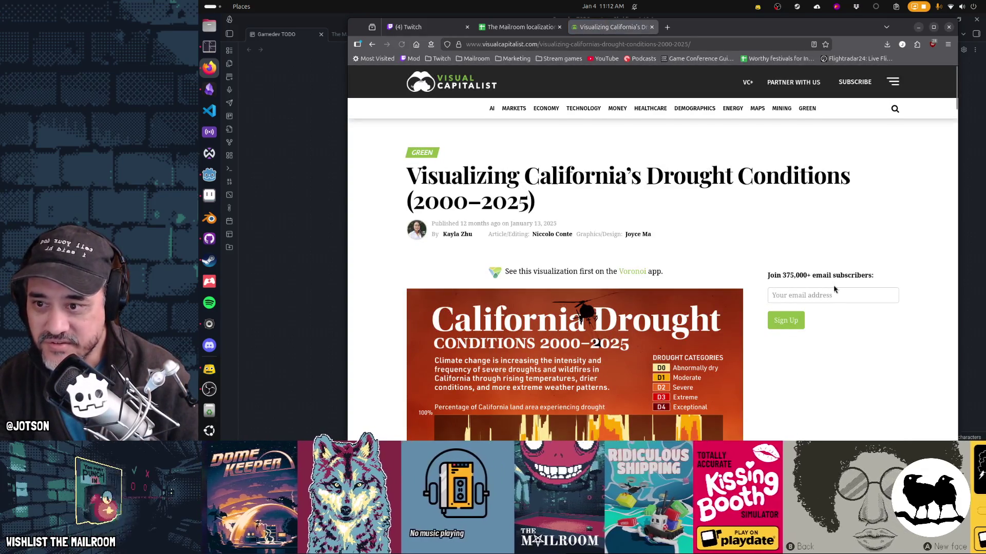
pyautogui.scroll(-5, 834, 289)
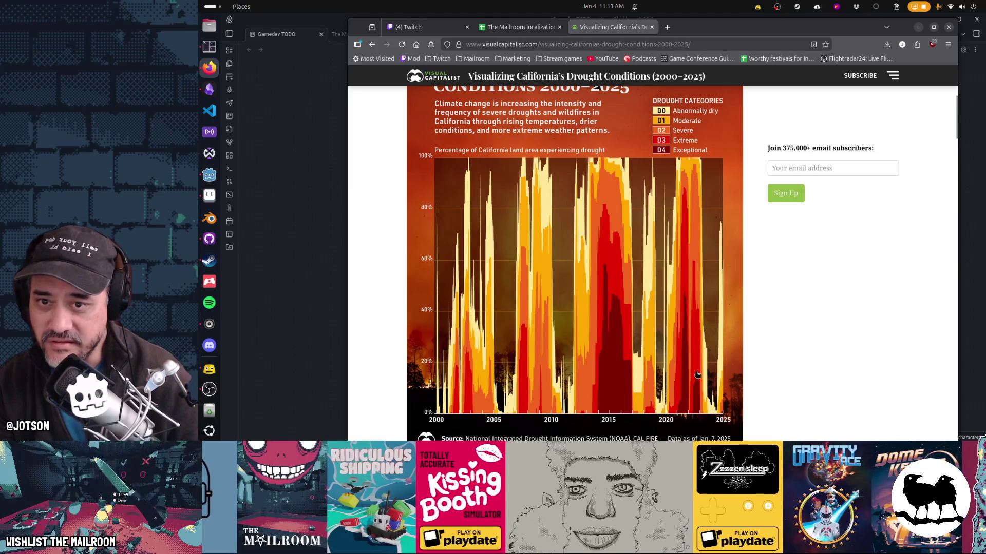
pyautogui.scroll(-3, 698, 375)
pyautogui.scroll(-9, 697, 375)
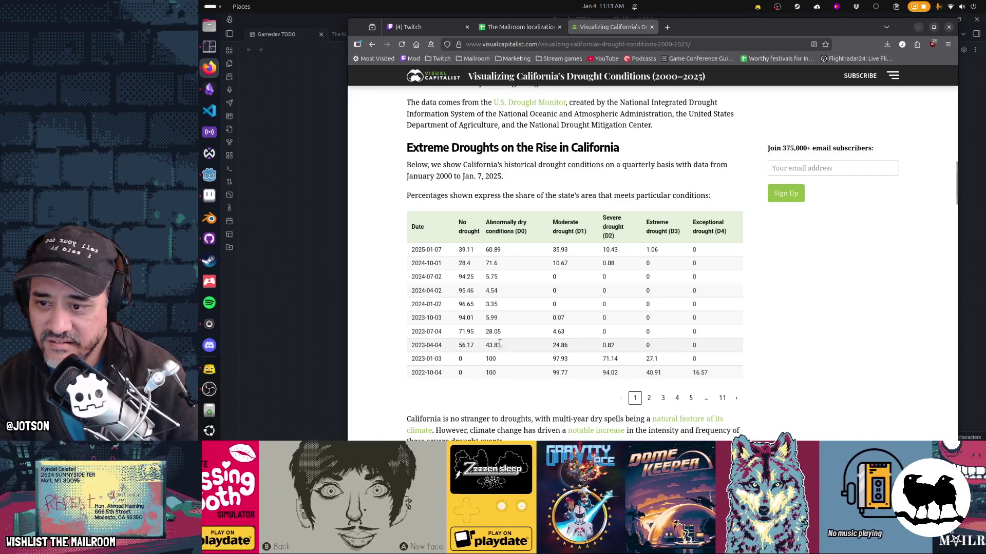
# Select several rows of the drought data table, clear the selection, and scroll further down.
pyautogui.moveTo(415, 278)
pyautogui.mouseDown()
pyautogui.moveTo(470, 303)
pyautogui.moveTo(446, 317)
pyautogui.moveTo(483, 307)
pyautogui.mouseUp()
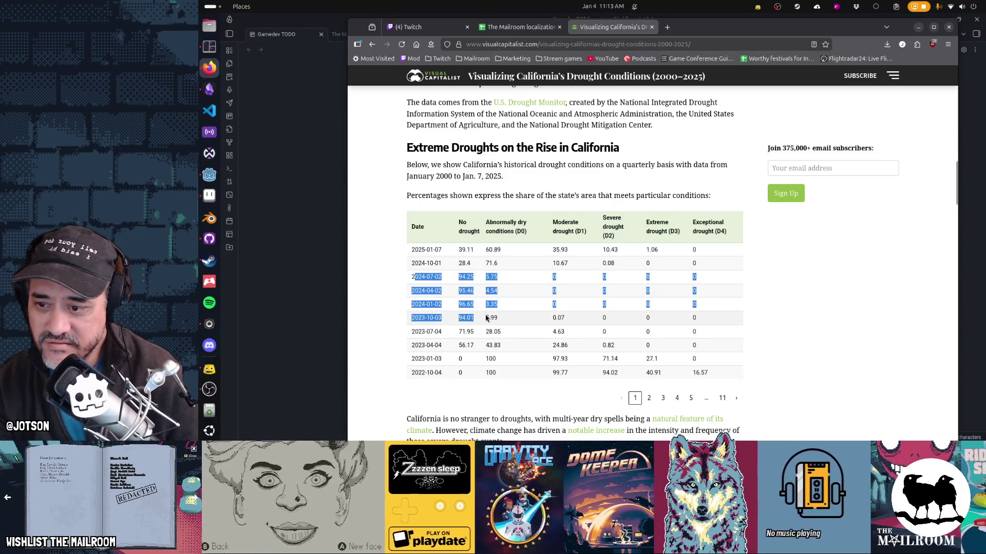
pyautogui.click(514, 320)
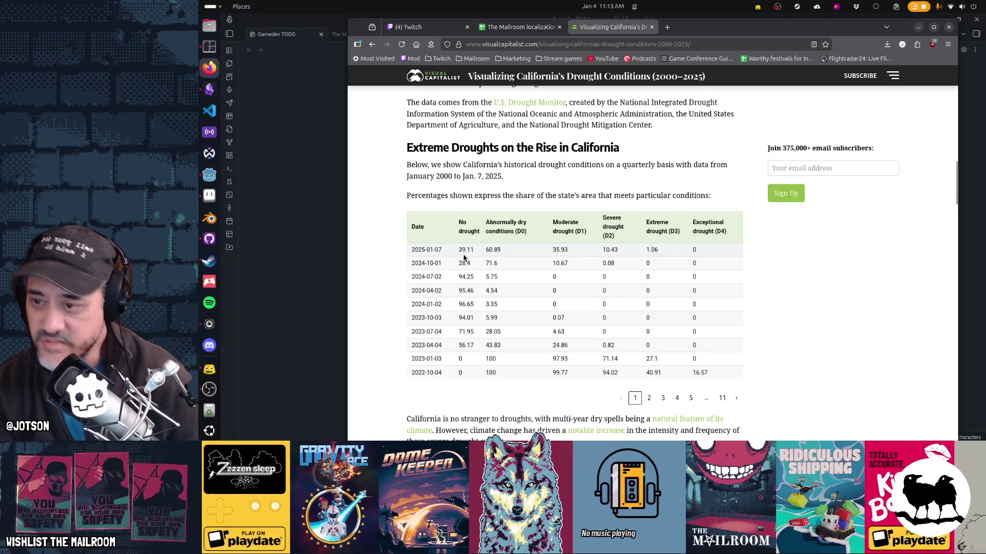
pyautogui.scroll(-3, 799, 299)
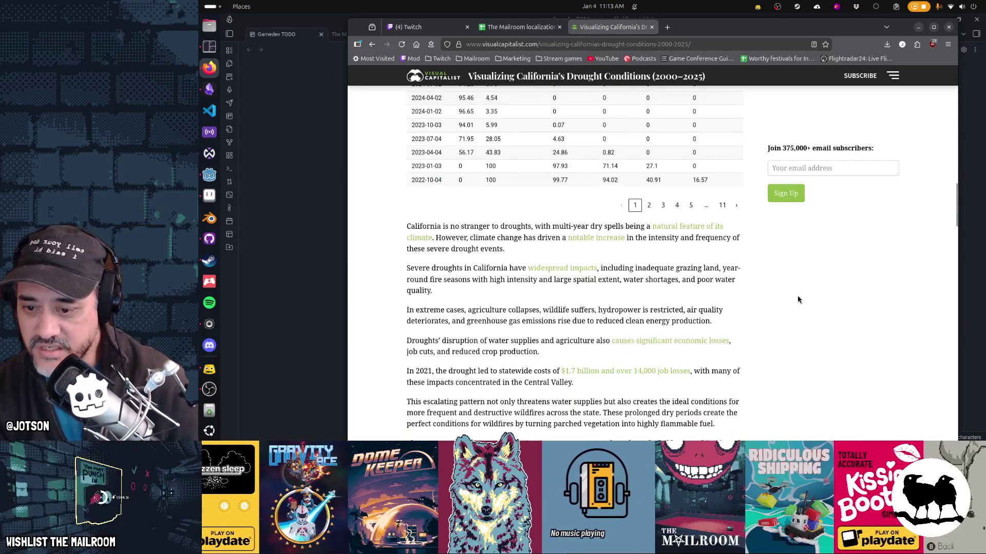
pyautogui.scroll(-3, 798, 299)
pyautogui.scroll(-1, 798, 299)
pyautogui.scroll(-3, 798, 299)
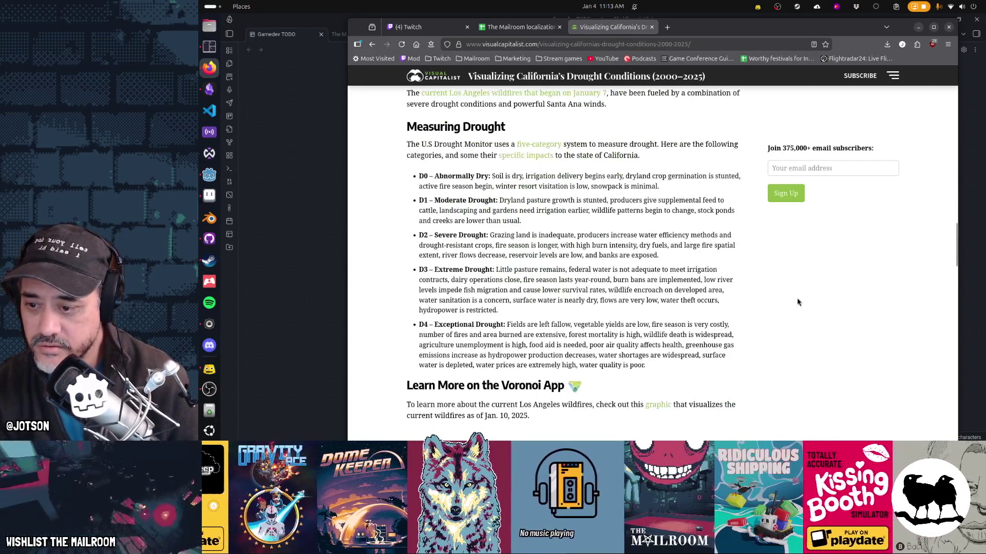
pyautogui.scroll(-3, 799, 299)
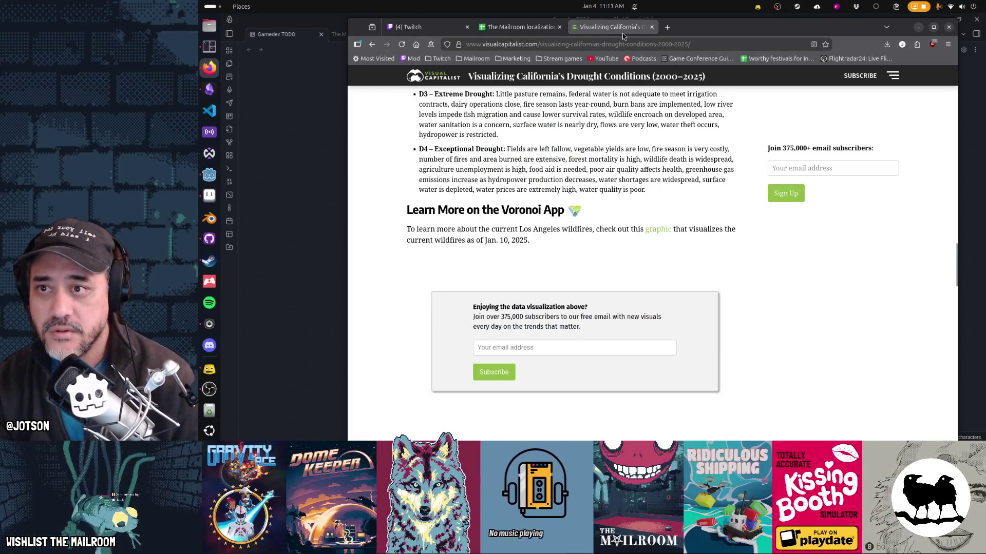
pyautogui.hotkey('alt', 'Tab')
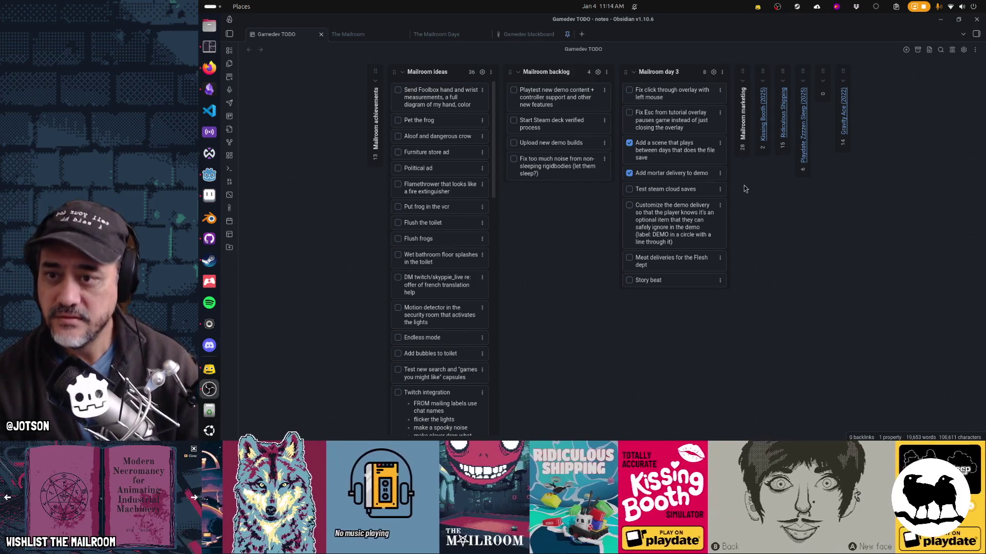
# Focus the Obsidian board, then switch back to the Godot editor from the dock.
pyautogui.click(544, 278)
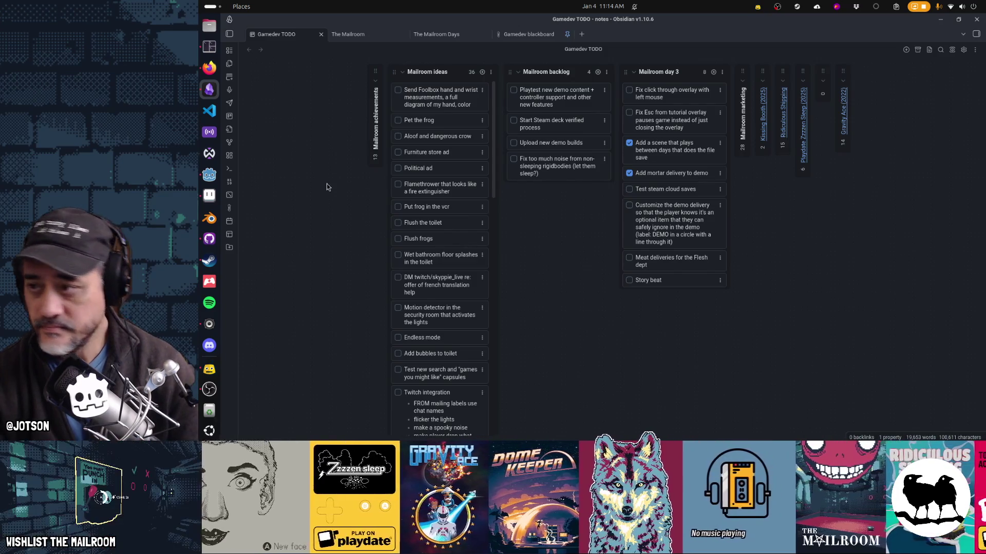
pyautogui.click(209, 175)
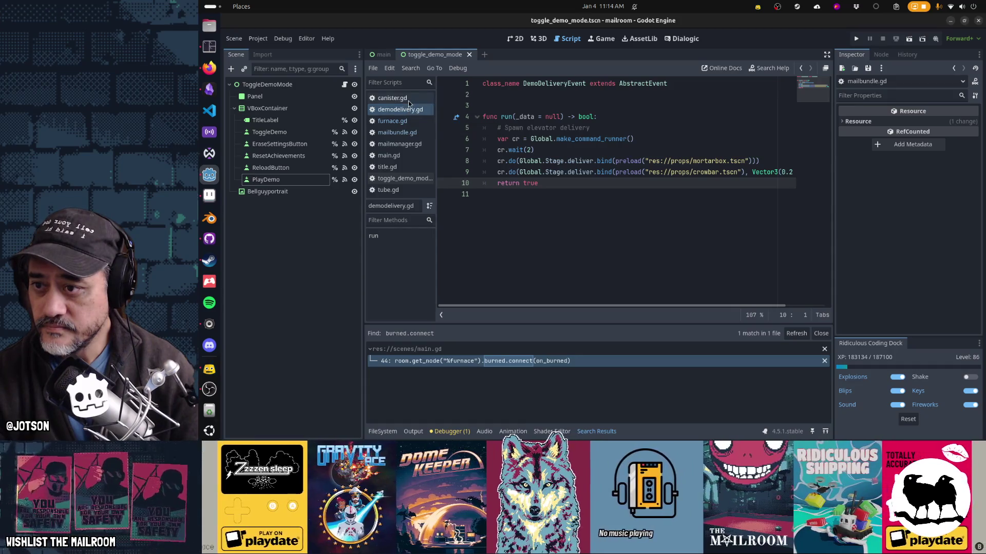
# Close the canister.gd, furnace.gd, mailbundle.gd and mailmanager.gd scripts.
pyautogui.click(408, 100)
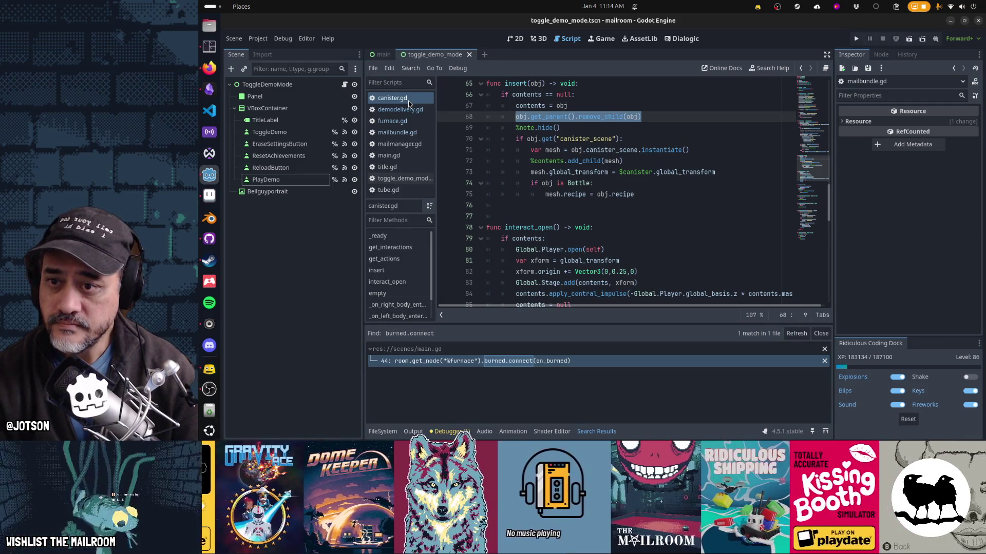
pyautogui.middleClick(408, 101)
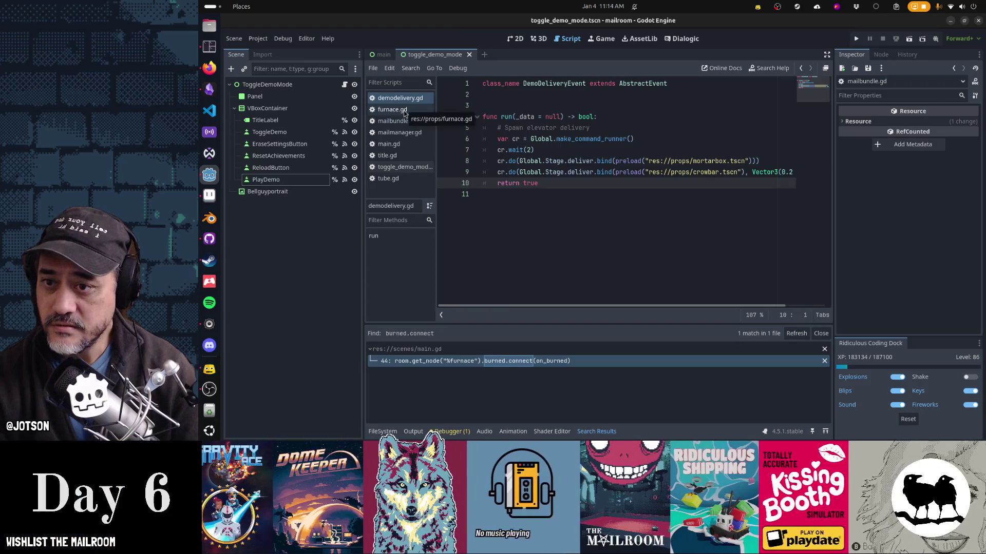
pyautogui.middleClick(404, 110)
pyautogui.middleClick(403, 110)
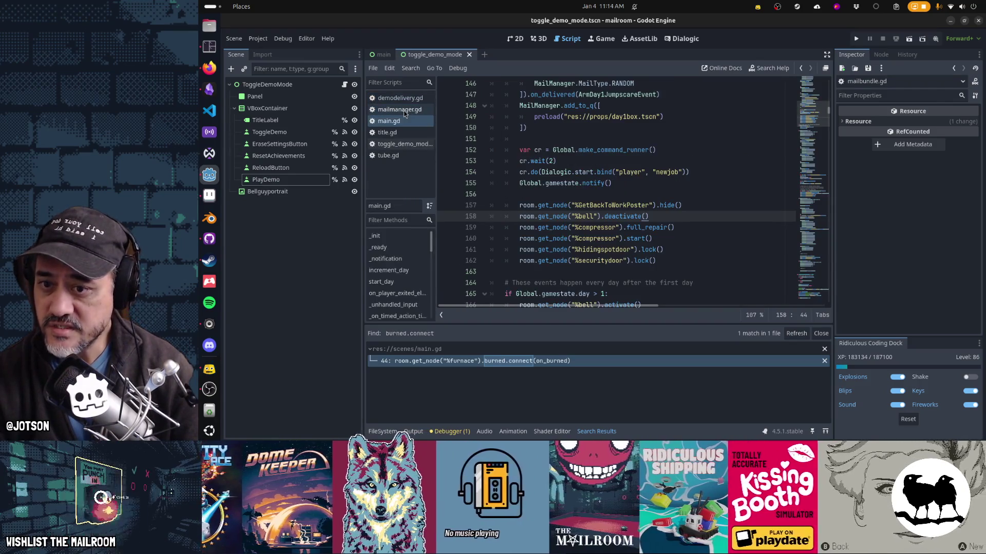
pyautogui.middleClick(404, 110)
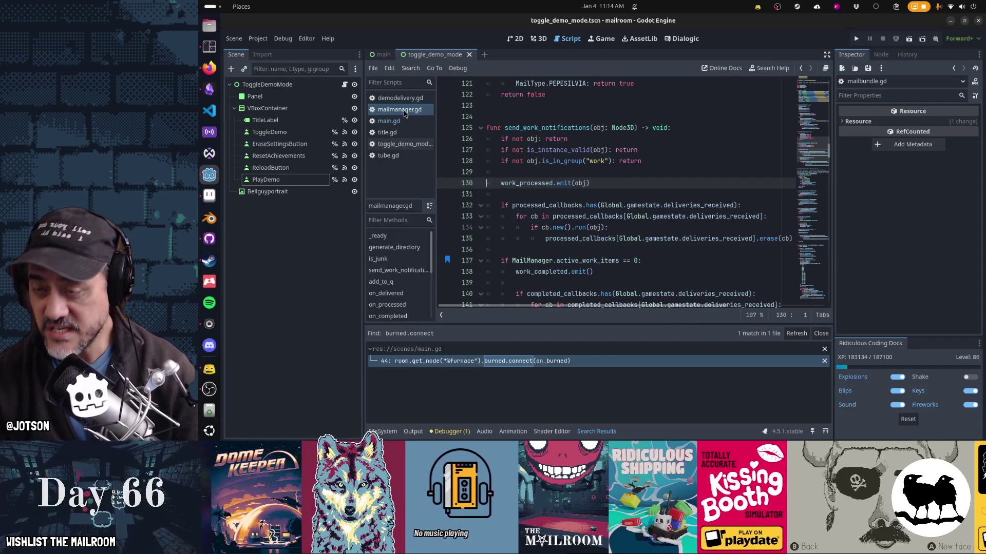
# Close the title.gd, toggle_demo_mode and tube.gd scripts.
pyautogui.hotkey('alt', 'Tab')
pyautogui.hotkey('alt', 'Tab')
pyautogui.hotkey('alt', 'Tab')
pyautogui.hotkey('alt', 'Tab')
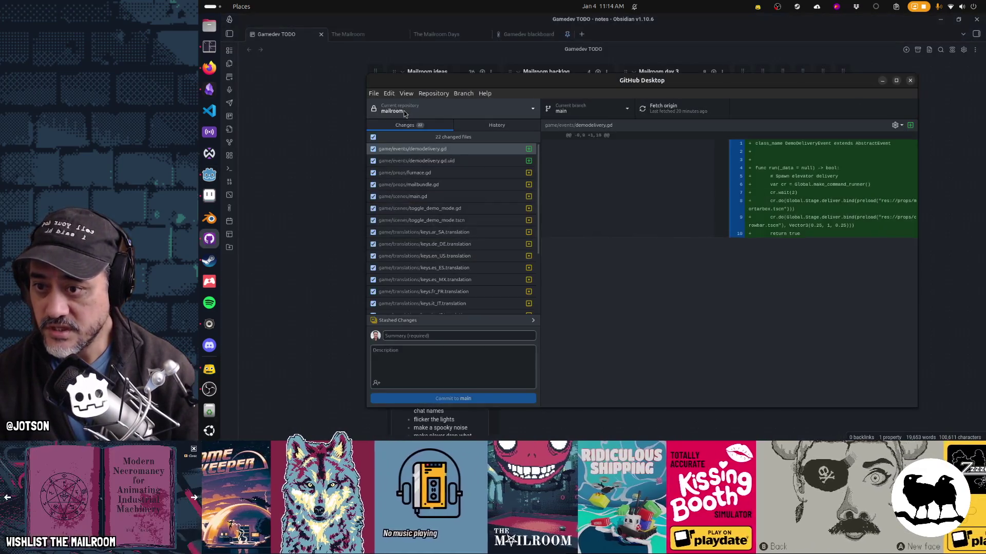
pyautogui.scroll(-3, 429, 211)
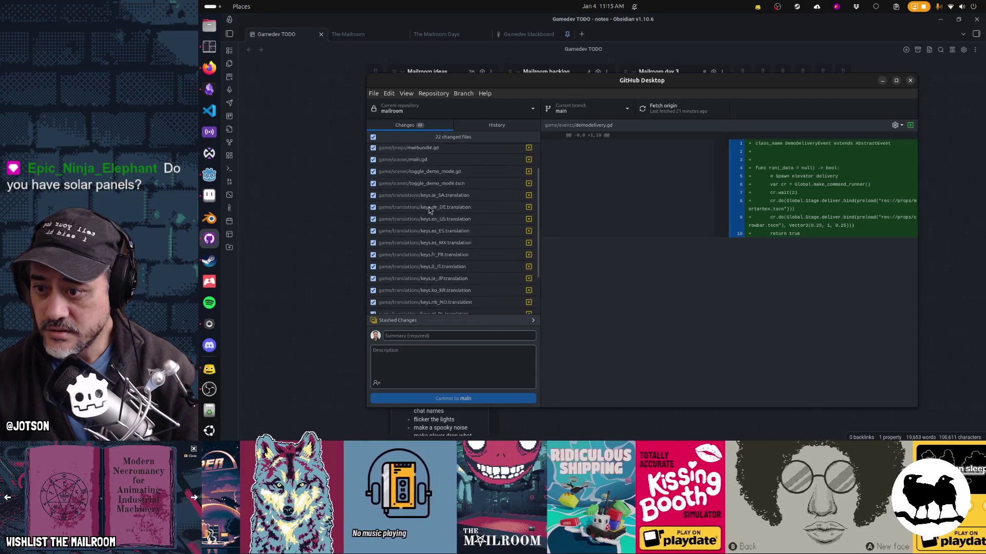
pyautogui.hotkey('alt', 'Tab')
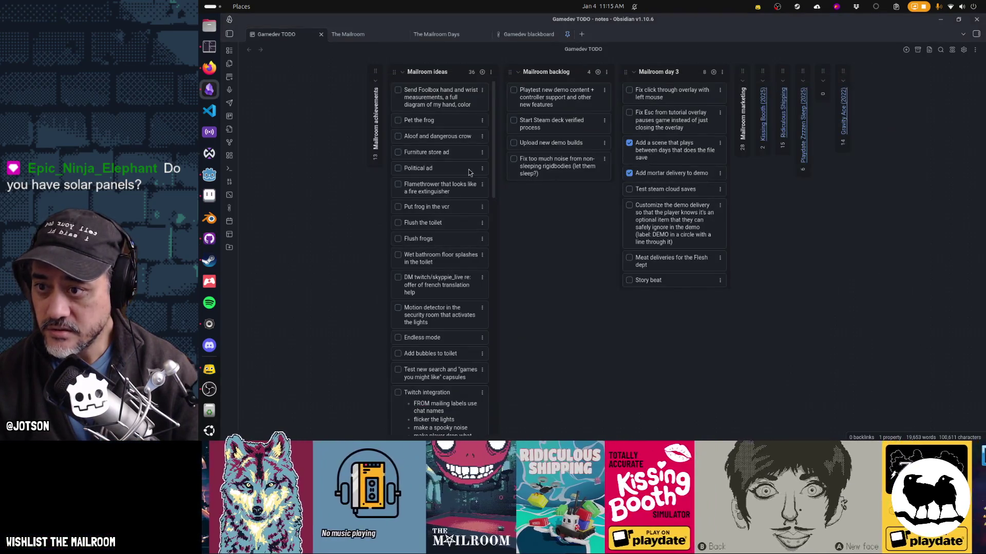
pyautogui.hotkey('alt', 'Tab')
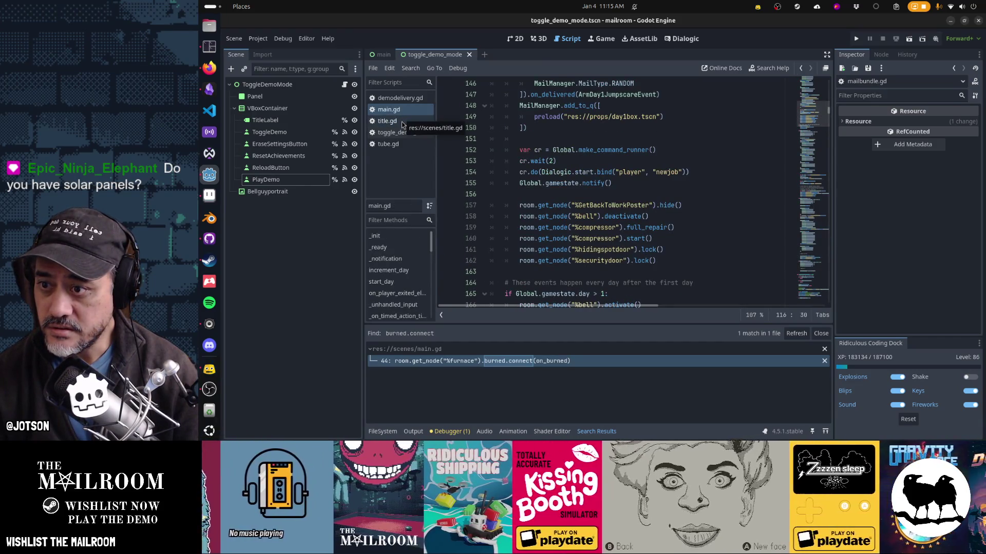
pyautogui.middleClick(403, 125)
pyautogui.middleClick(403, 124)
pyautogui.middleClick(403, 125)
pyautogui.hotkey('alt', 'Tab')
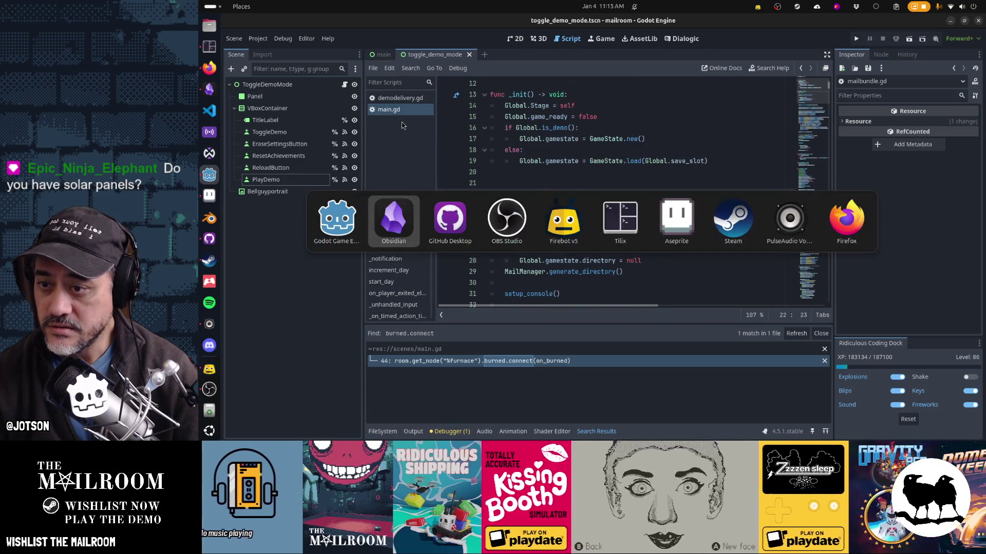
# In GitHub Desktop, review the changes to demodelivery.gd, furnace.gd, mailbundle.gd and main.gd.
pyautogui.hotkey('alt', 'Tab')
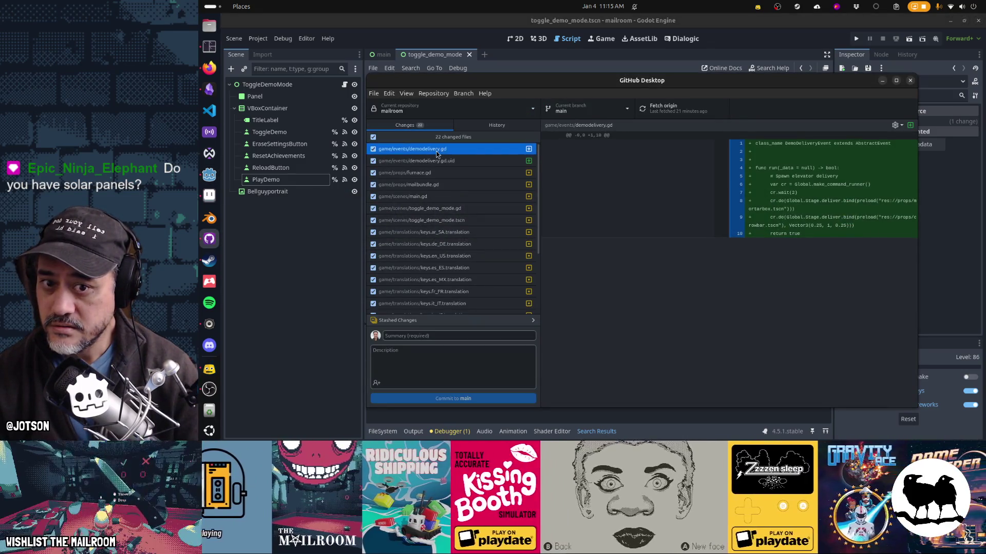
pyautogui.click(439, 164)
pyautogui.click(438, 172)
pyautogui.click(437, 185)
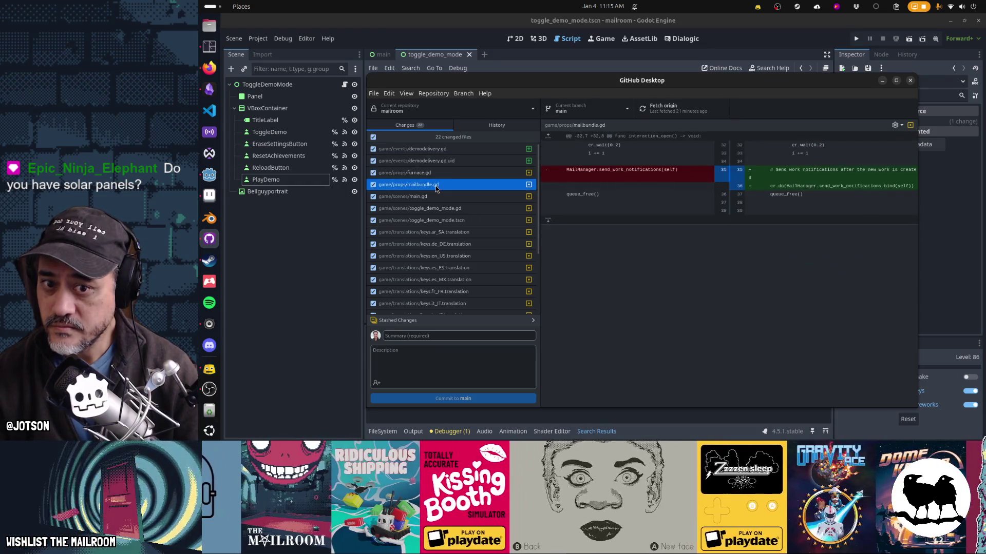
pyautogui.click(435, 196)
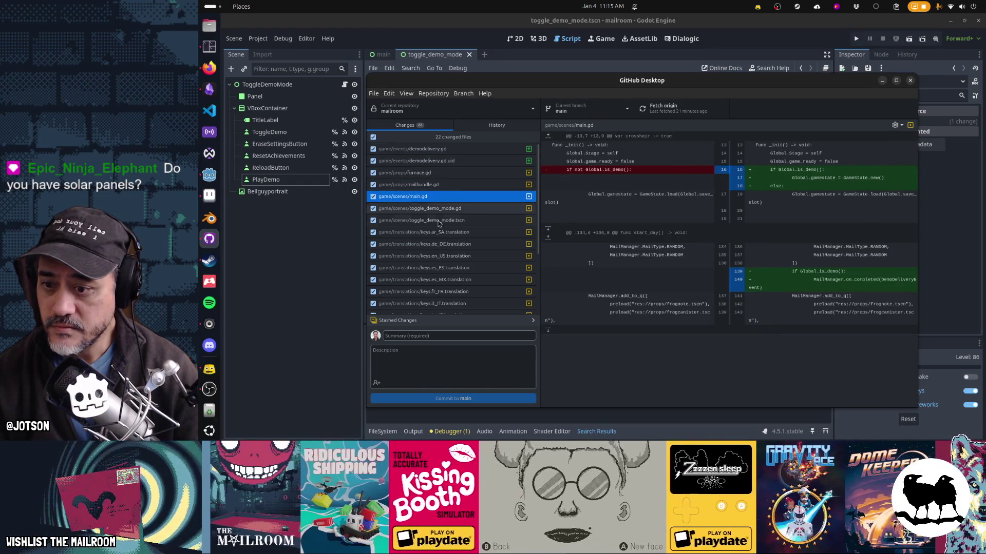
# Commit all changes to main as 'Added demo mortar delivery, fixed on_completed bugs', then return to Godot.
pyautogui.click(469, 336)
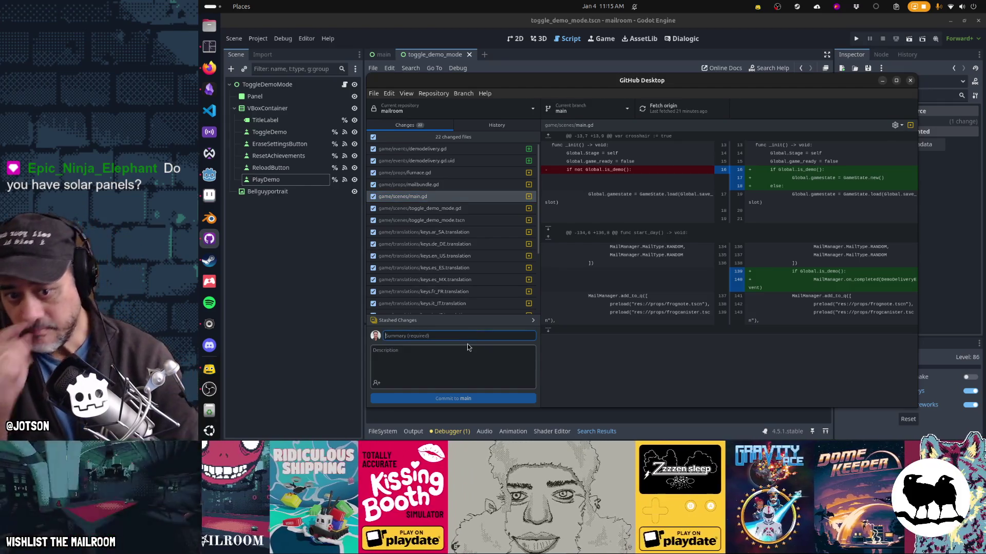
pyautogui.write('Added dem')
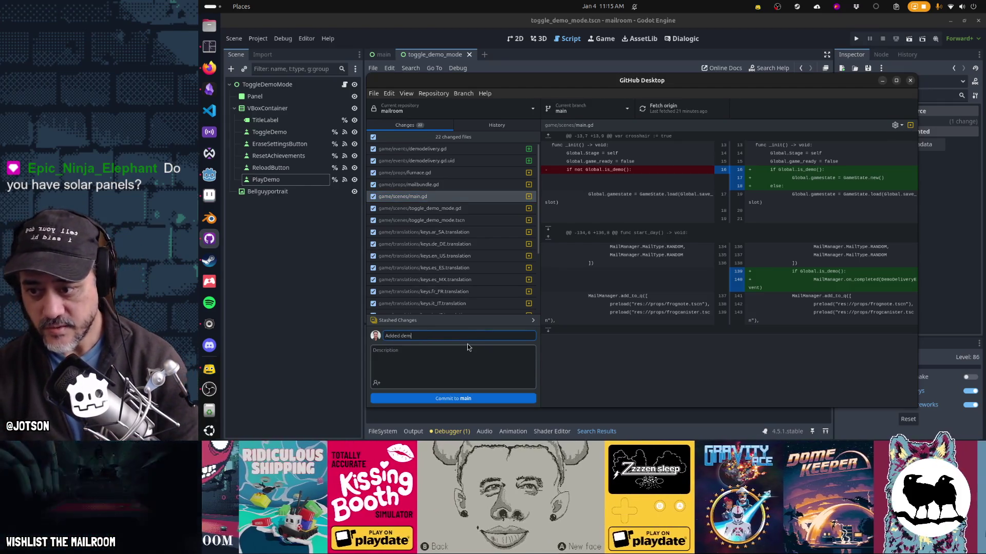
pyautogui.write('o mortar delivery')
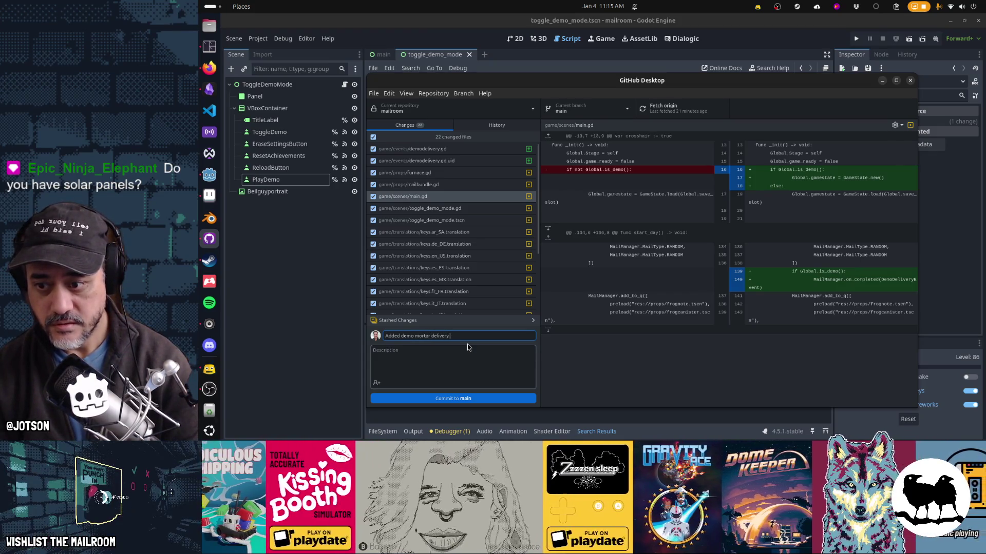
pyautogui.write(', fixed ')
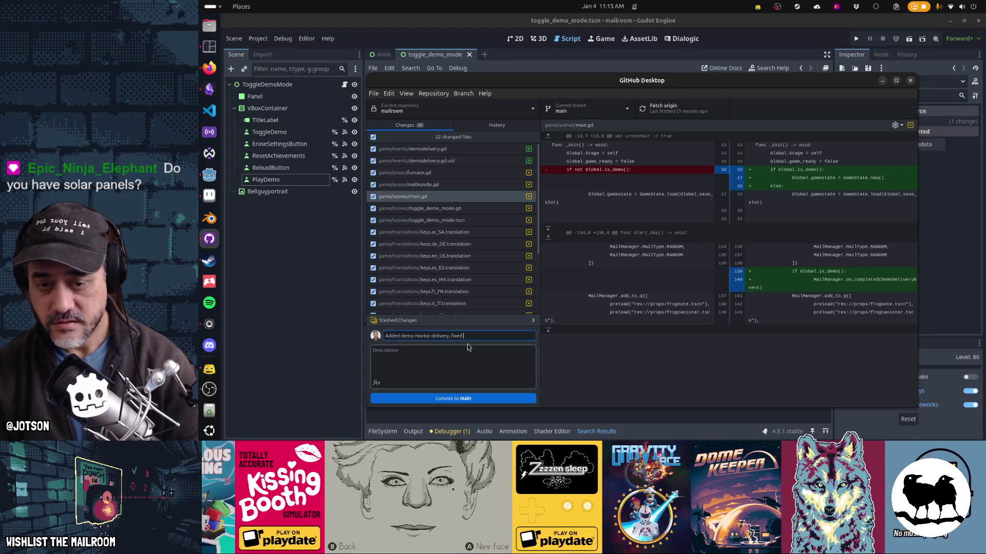
pyautogui.write('on_completed')
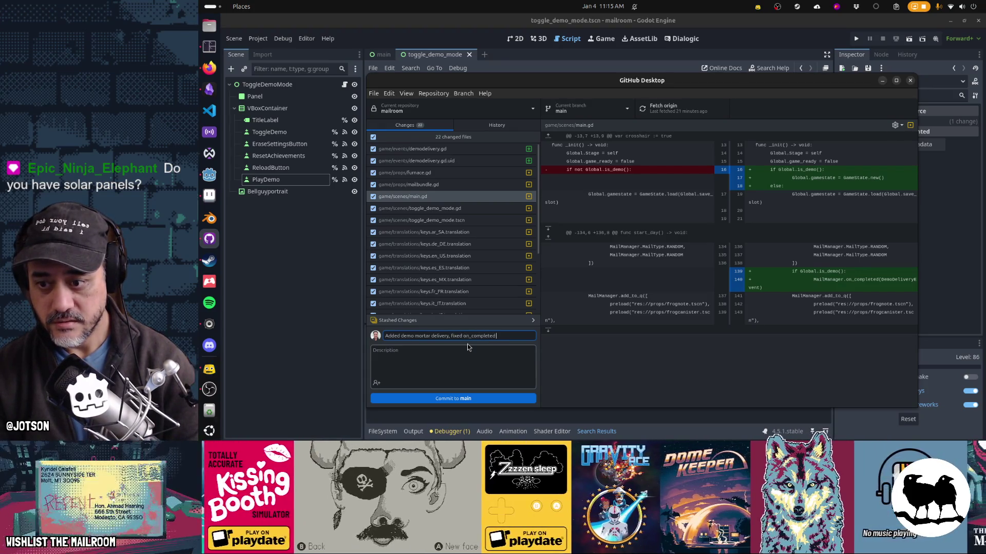
pyautogui.write(' bugs')
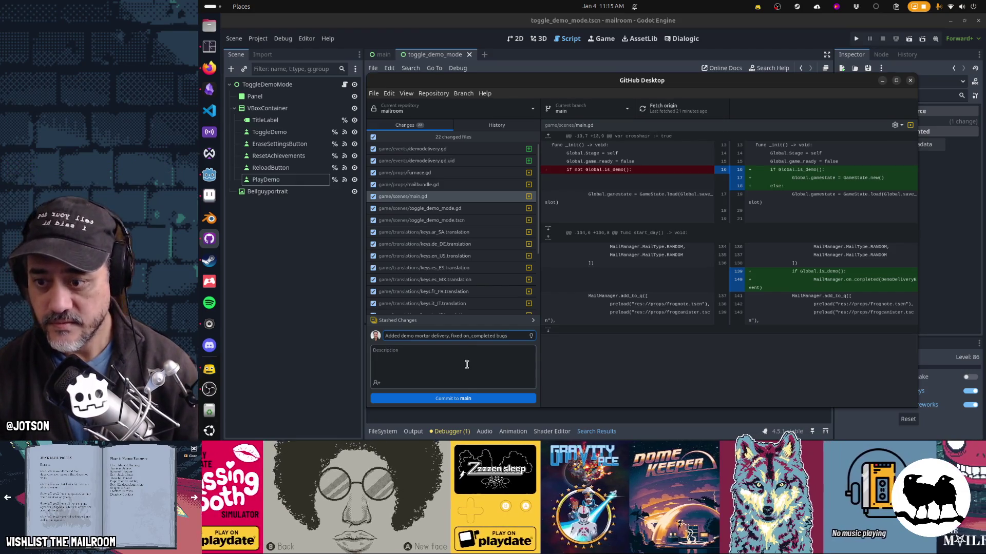
pyautogui.click(471, 398)
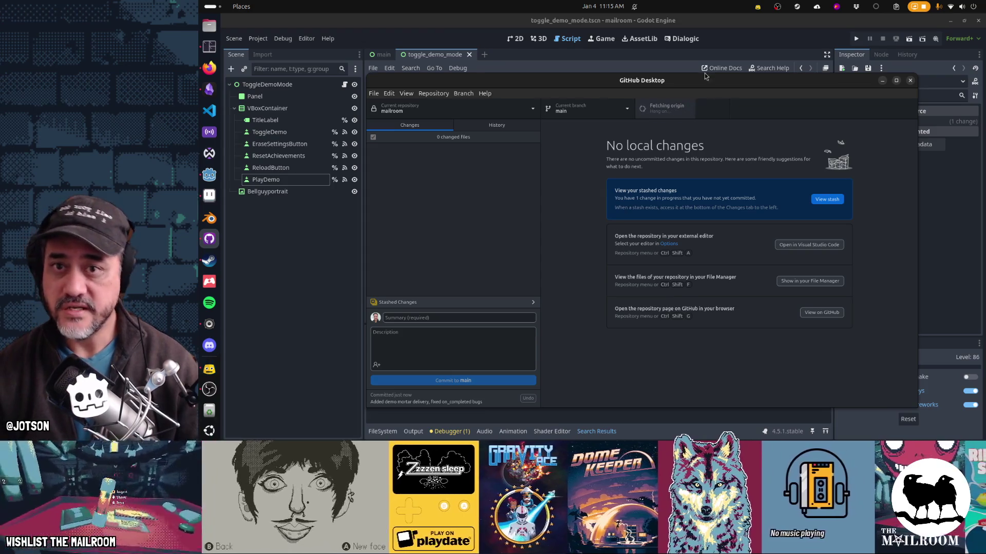
pyautogui.click(734, 37)
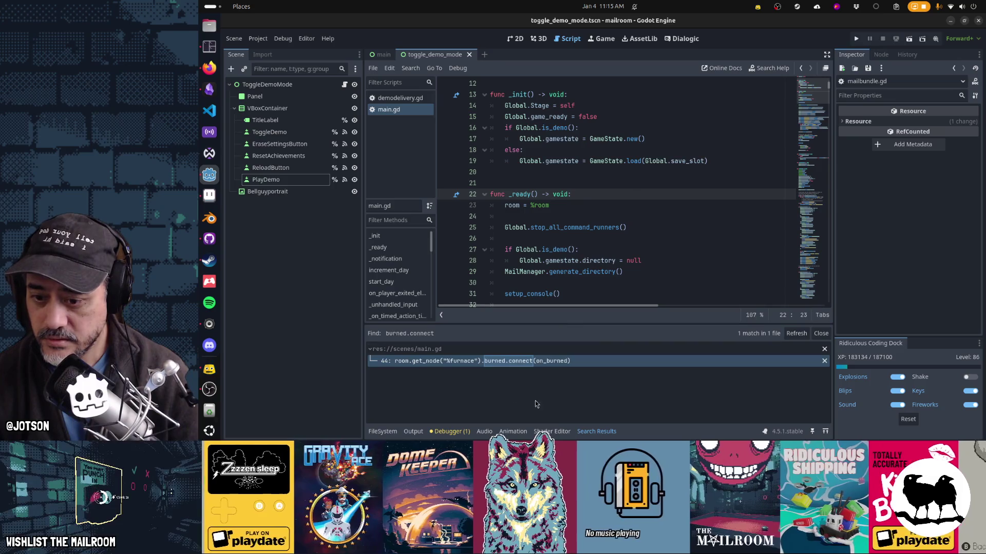
# Close Search Results, clear the crowbar.gd:55 colinear-vector warning from Debugger Errors, and collapse the debugger.
pyautogui.click(596, 432)
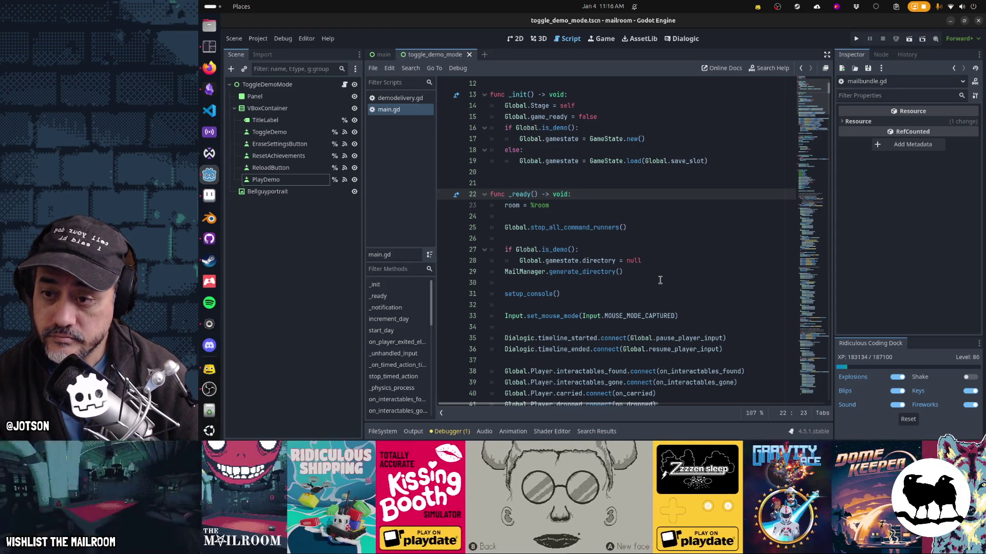
pyautogui.click(468, 431)
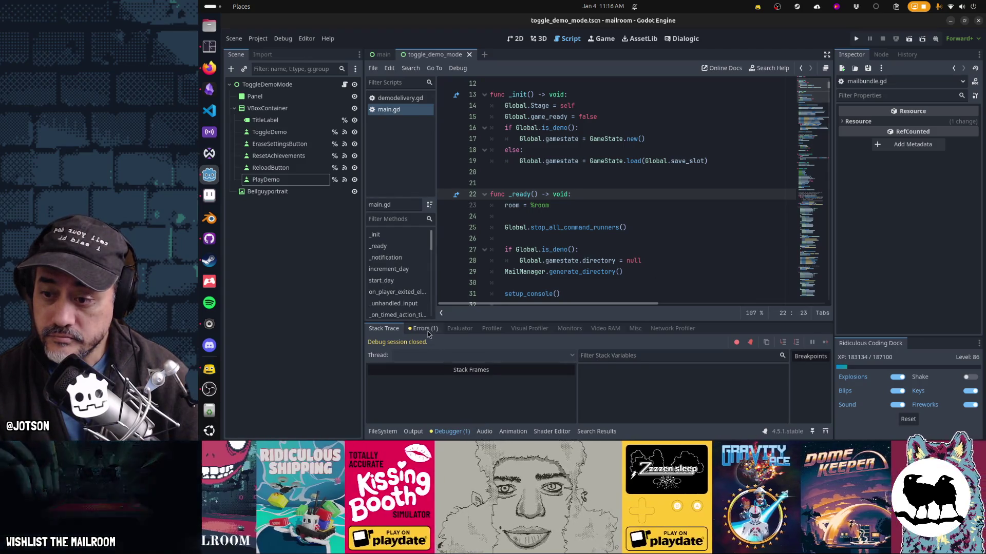
pyautogui.click(422, 329)
pyautogui.click(820, 342)
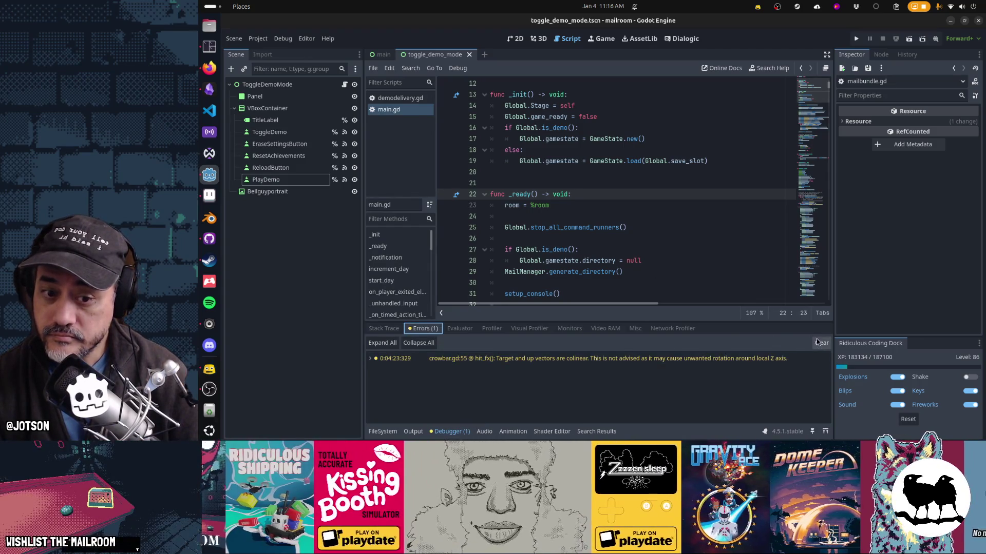
pyautogui.click(448, 432)
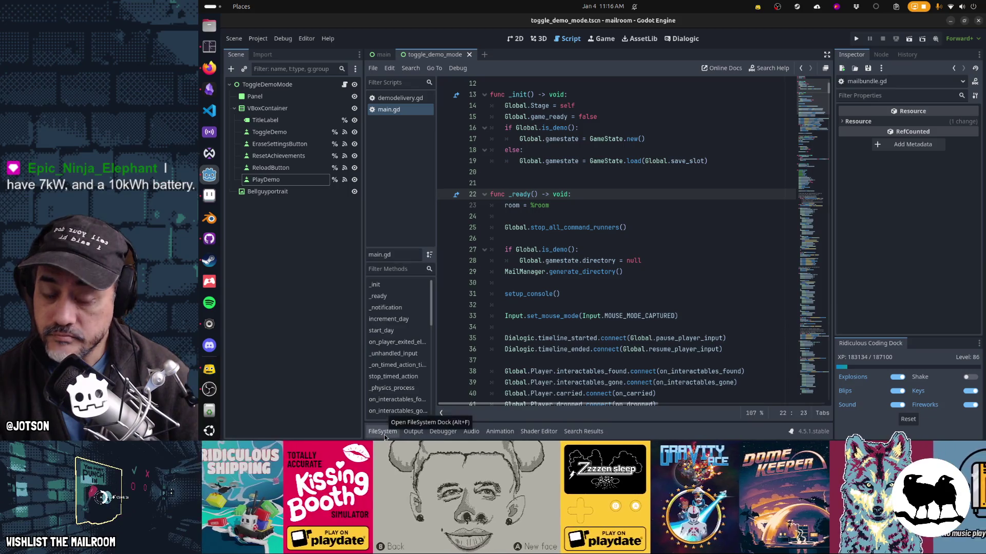
pyautogui.moveTo(612, 272)
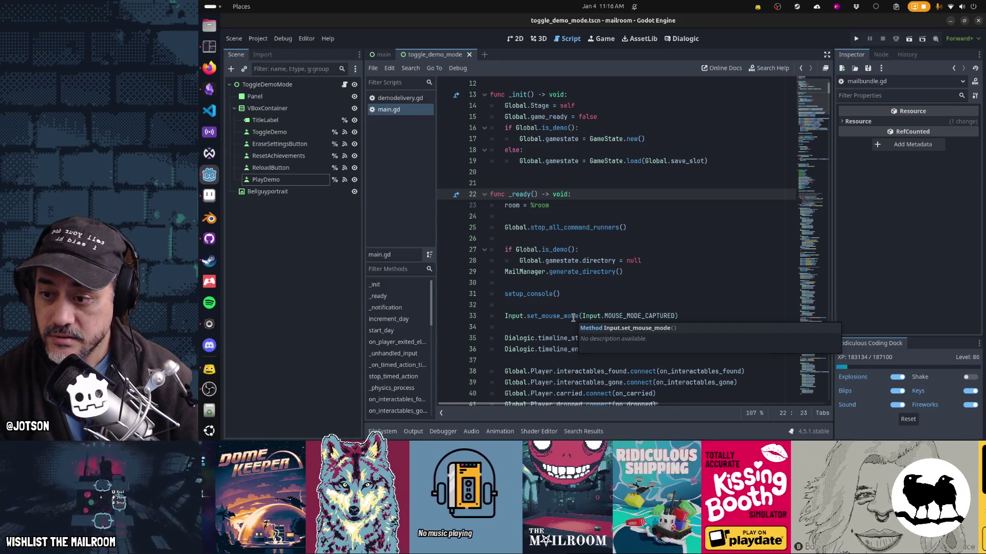
pyautogui.scroll(4, 572, 317)
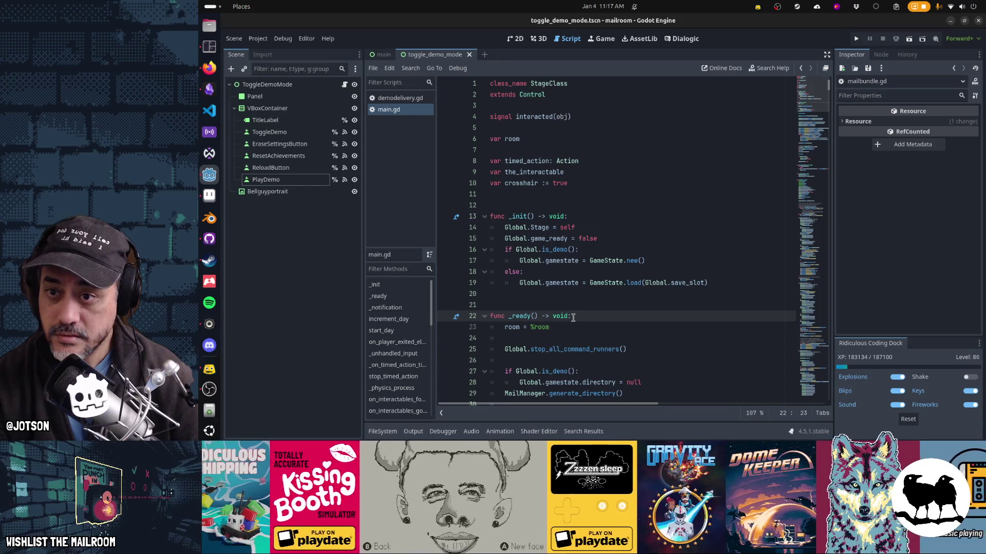
pyautogui.scroll(-3, 632, 315)
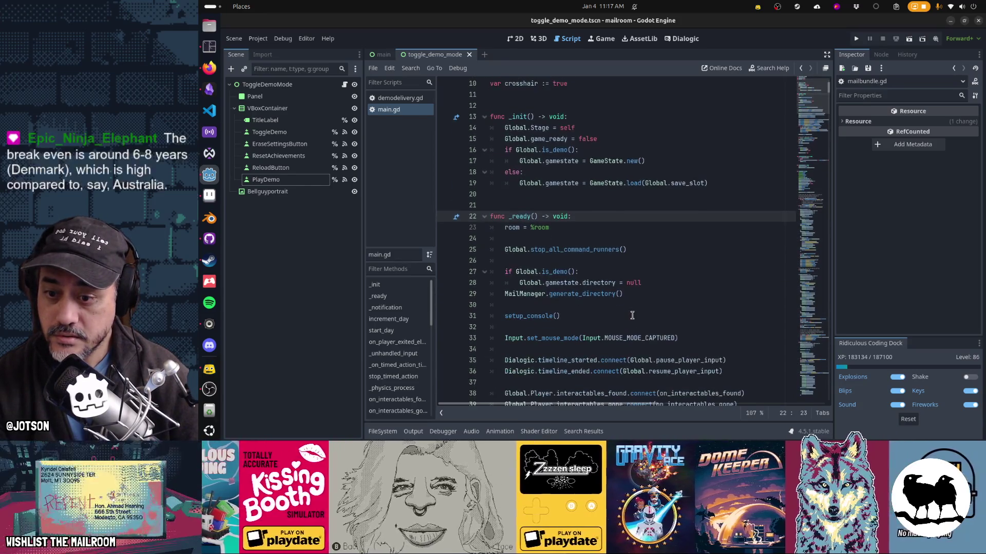
pyautogui.scroll(-3, 632, 315)
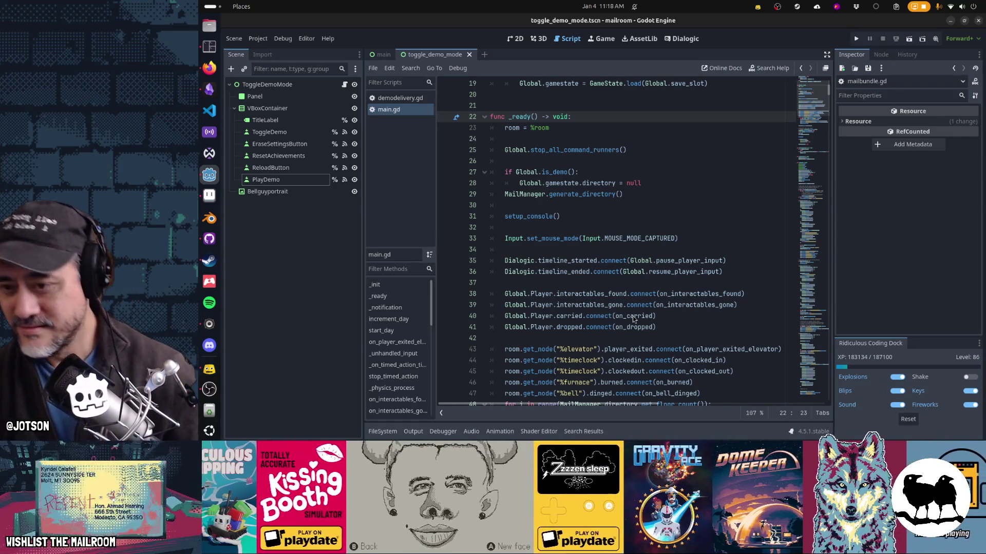
pyautogui.hotkey('alt', 'Tab')
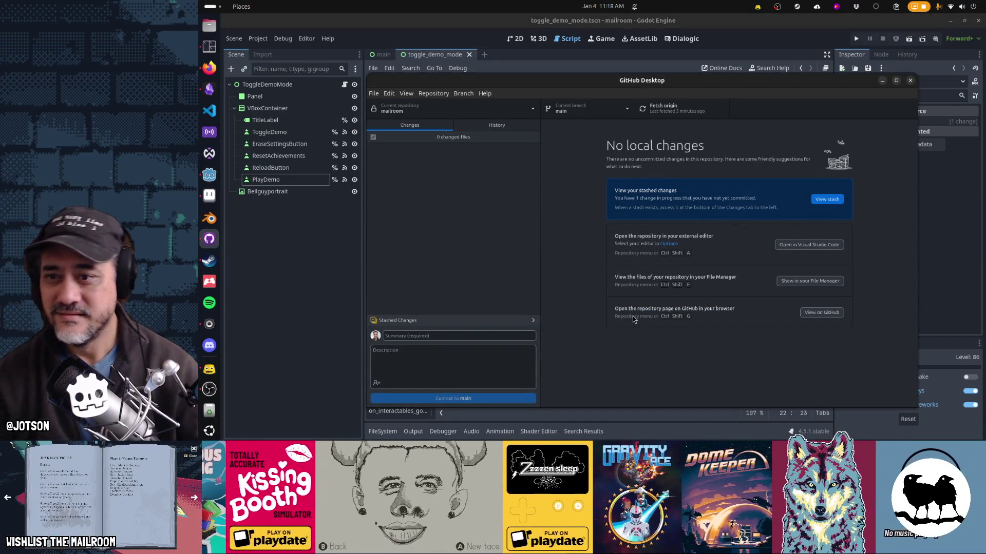
pyautogui.hotkey('alt', 'Tab')
pyautogui.hotkey('alt', 'Tab')
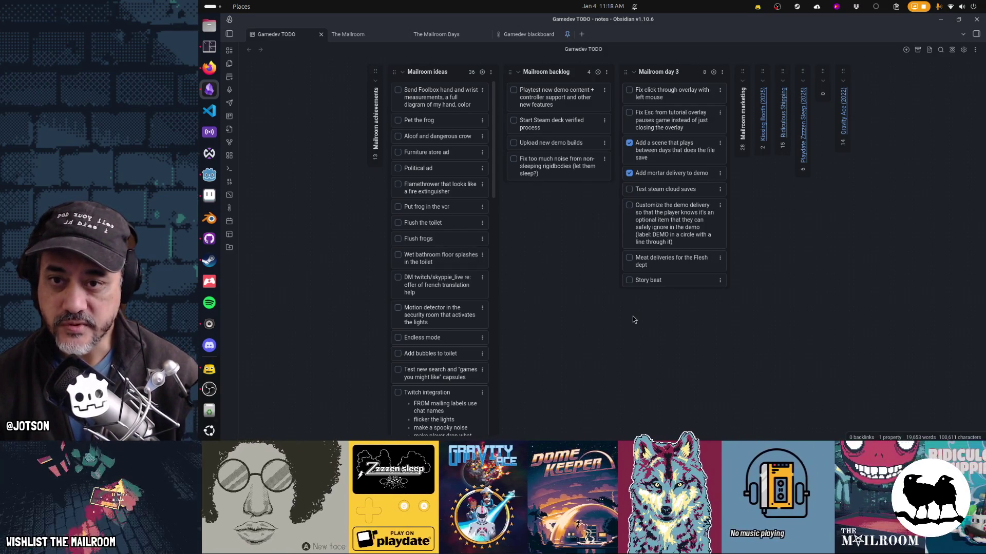
pyautogui.hotkey('alt', 'Tab')
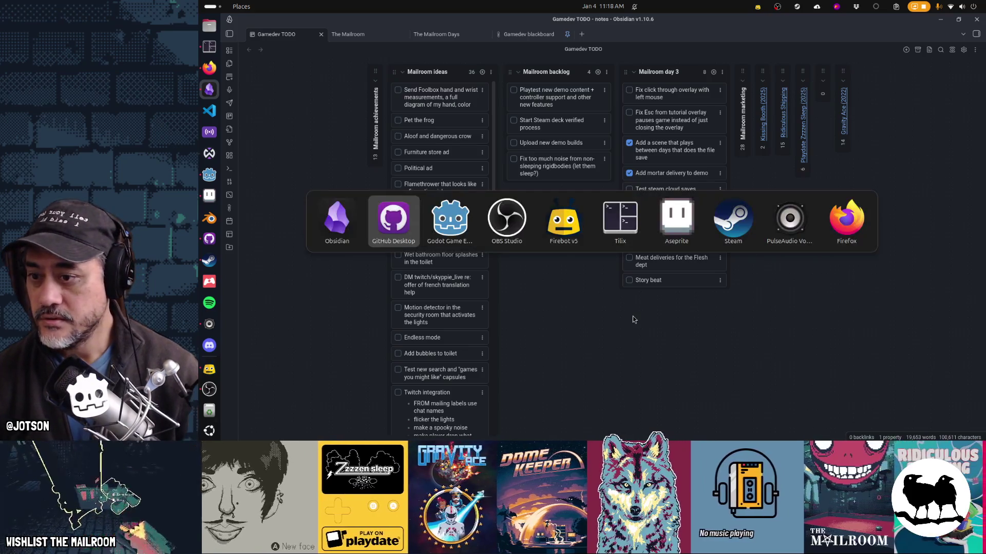
pyautogui.hotkey('alt', 'Tab')
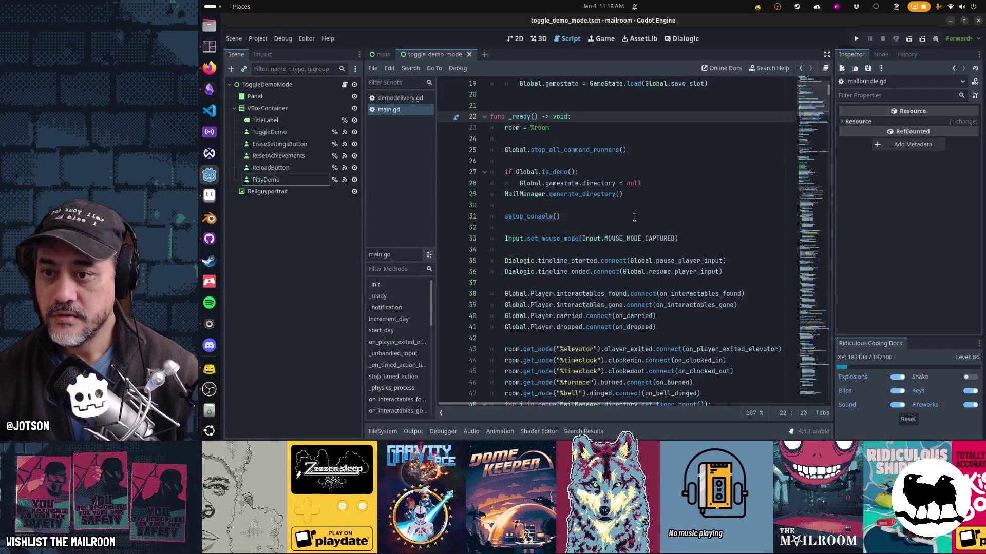
# Open overlay.gd through the quick-open search for 'overlay'.
pyautogui.click(634, 216)
pyautogui.hotkey('ctrl', 'alt', 'o')
pyautogui.write('overlay')
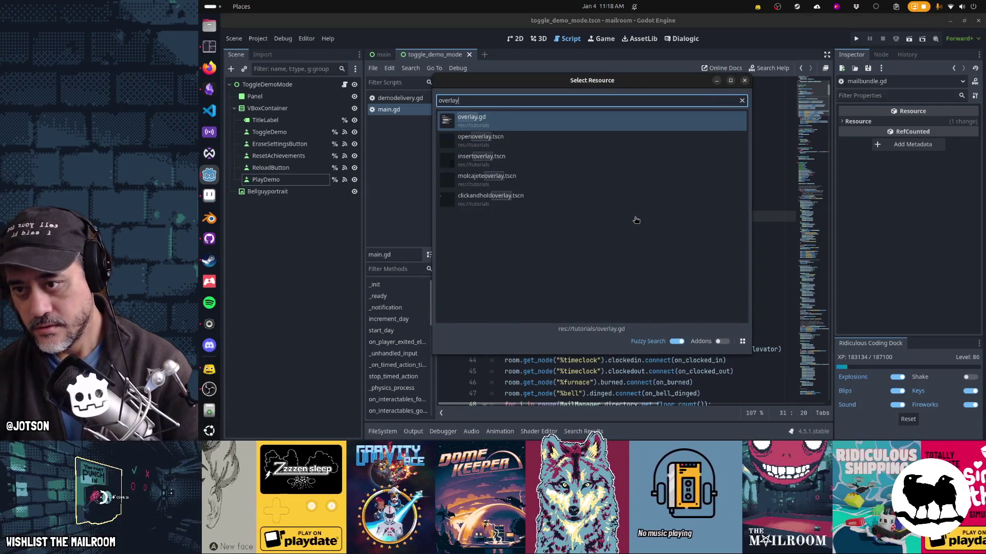
pyautogui.press('Return')
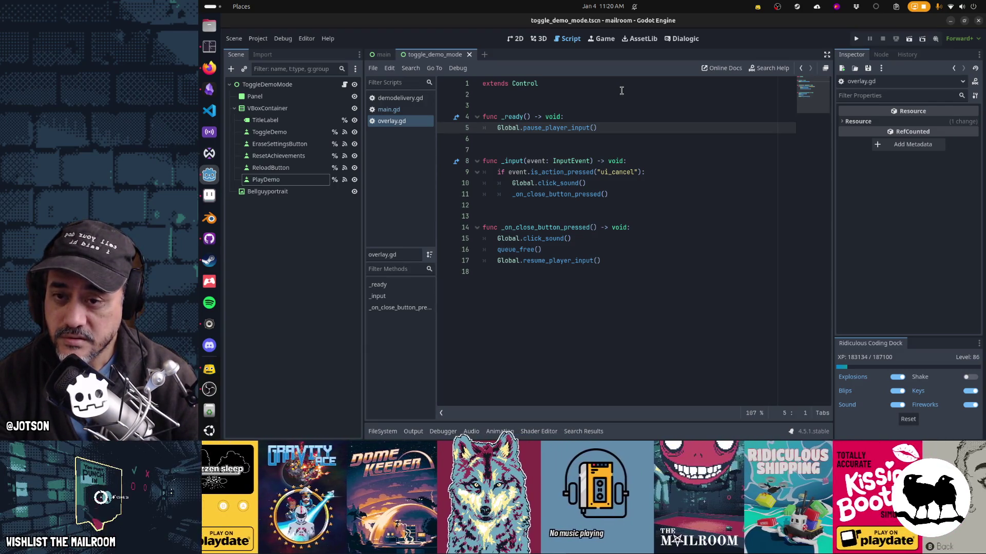
# Change the line 9 condition to check ui_accept or ui_cancel.
pyautogui.click(519, 172)
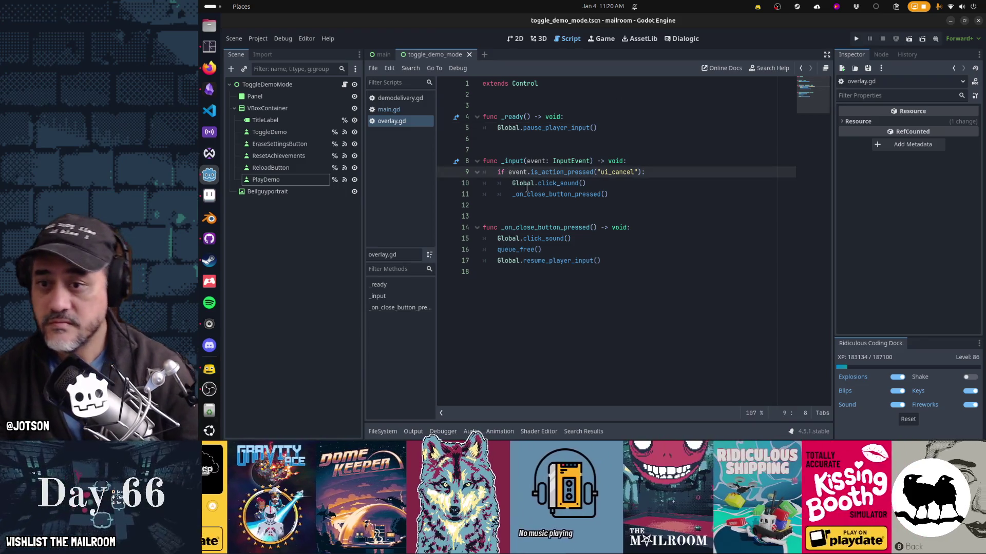
pyautogui.hotkey('shift', 'End')
pyautogui.hotkey('ctrl', 'v')
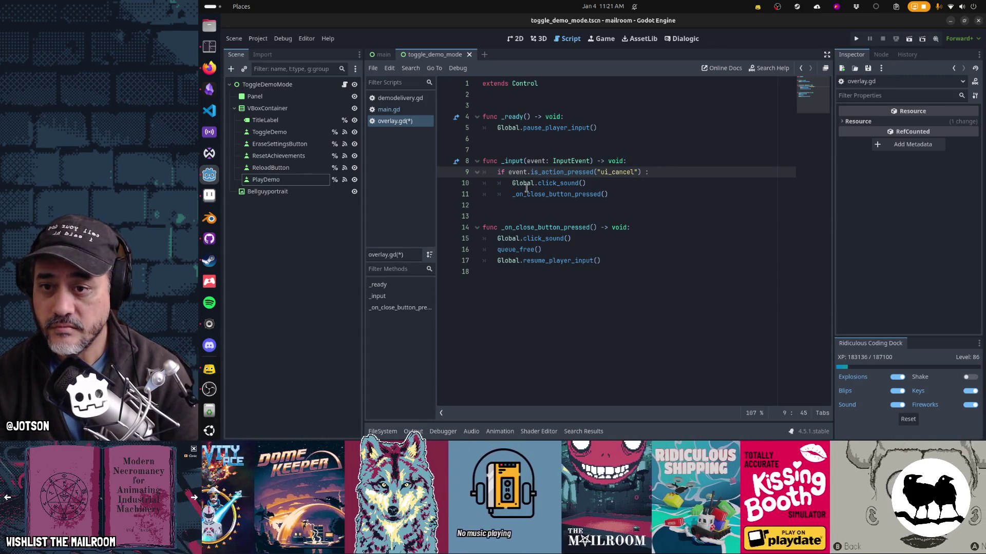
pyautogui.press('BackSpace')
pyautogui.write('or')
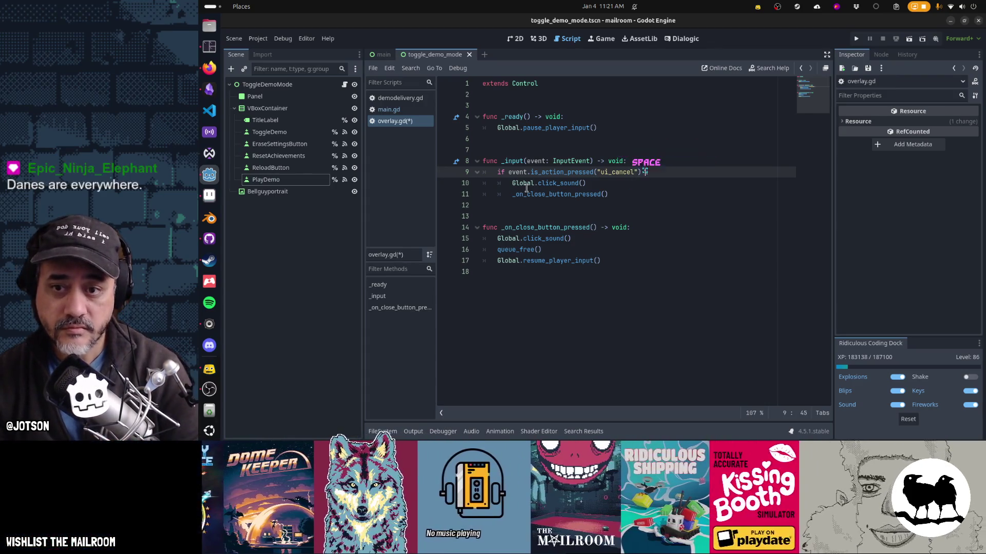
pyautogui.write('or event.is_action_pressed("ui_cancel")')
pyautogui.press('Left')
pyautogui.press('Left')
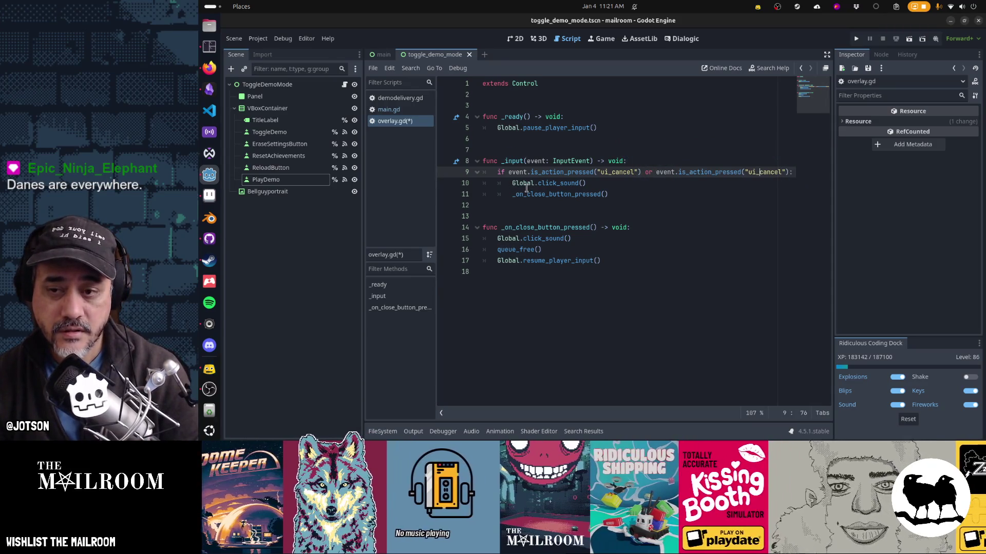
pyautogui.press('BackSpace')
pyautogui.press('BackSpace')
pyautogui.press('BackSpace')
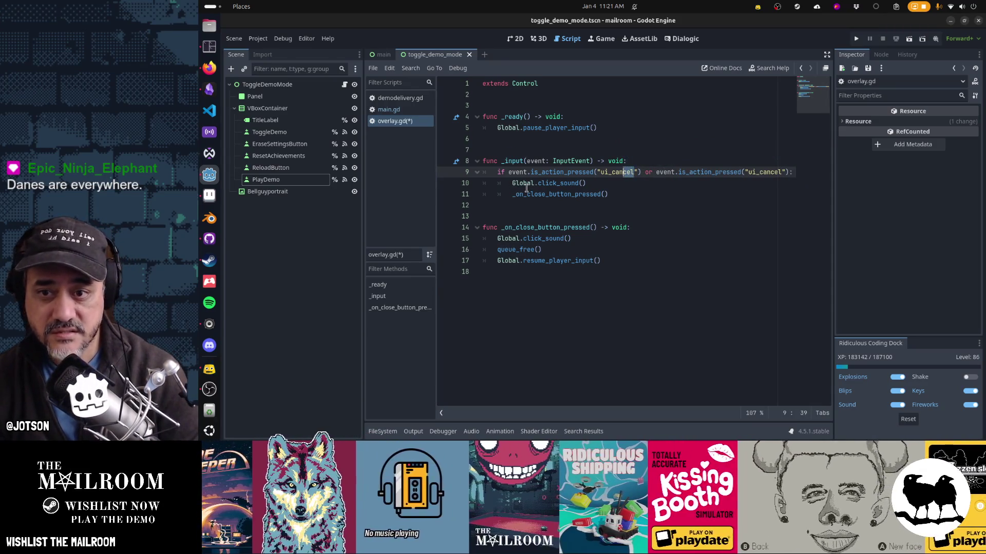
pyautogui.write('accept')
pyautogui.press('Escape')
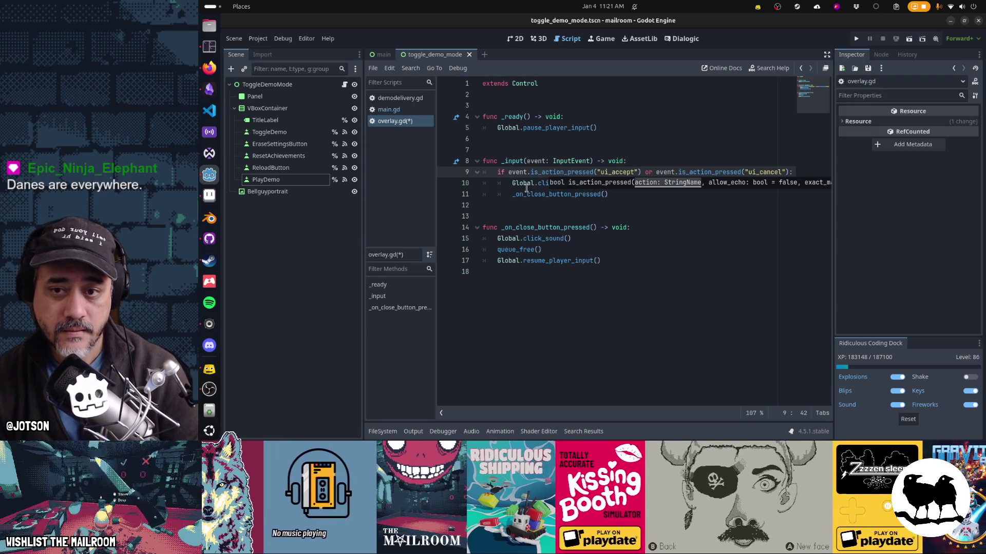
pyautogui.press('Escape')
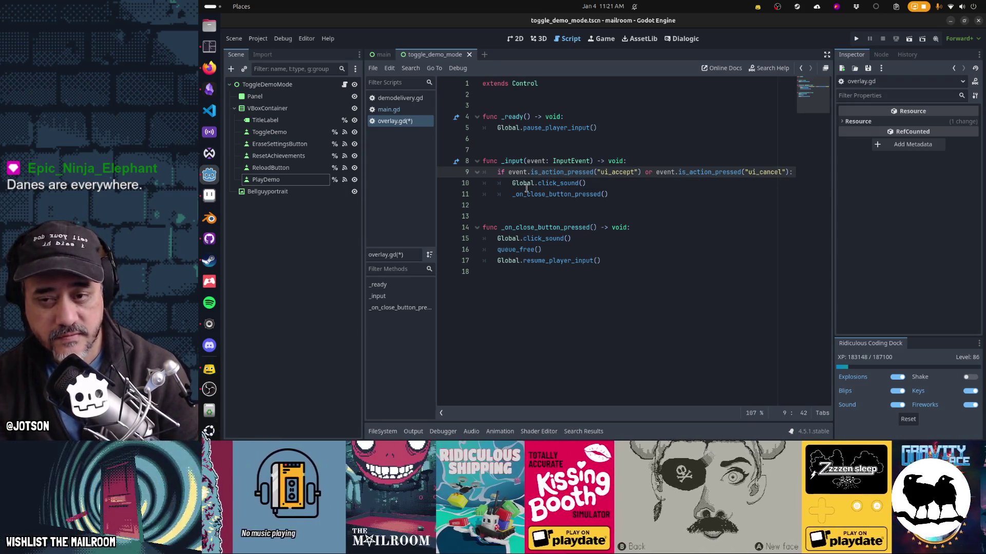
# Add get_viewport().set_input_as_handled() under the condition and tidy the blank lines near the top.
pyautogui.write('get_viewport().set_input_as_handled()')
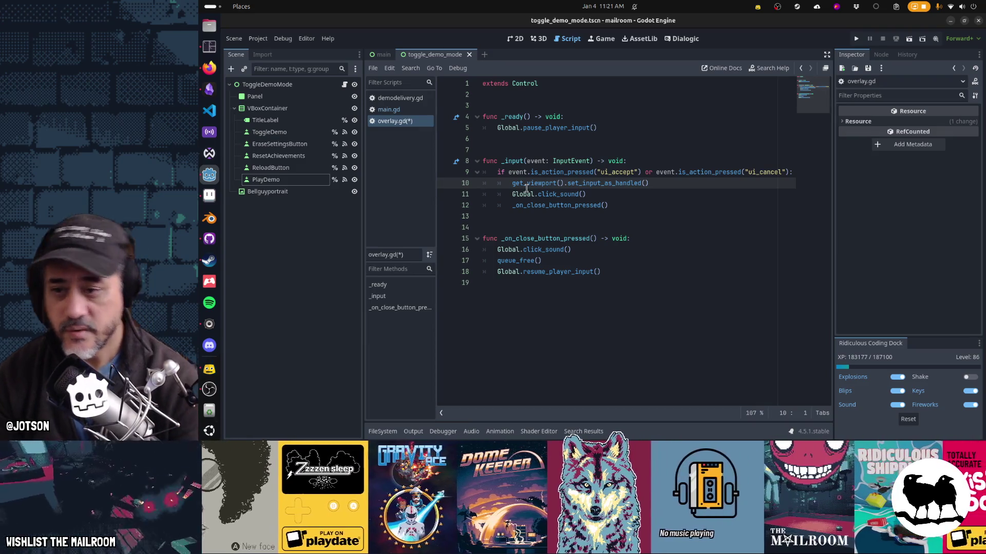
pyautogui.press('Up')
pyautogui.press('Up')
pyautogui.press('Up')
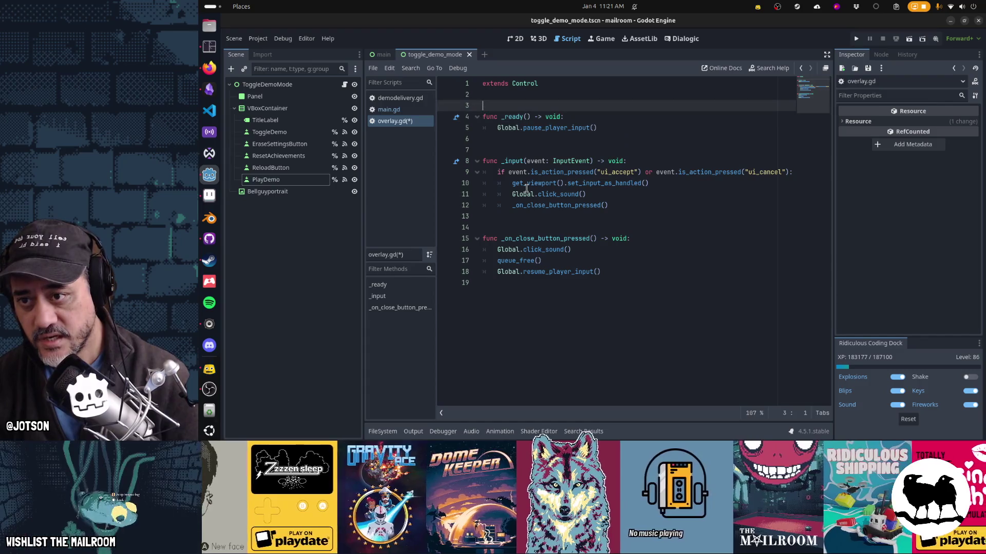
pyautogui.press('Return')
pyautogui.press('Up')
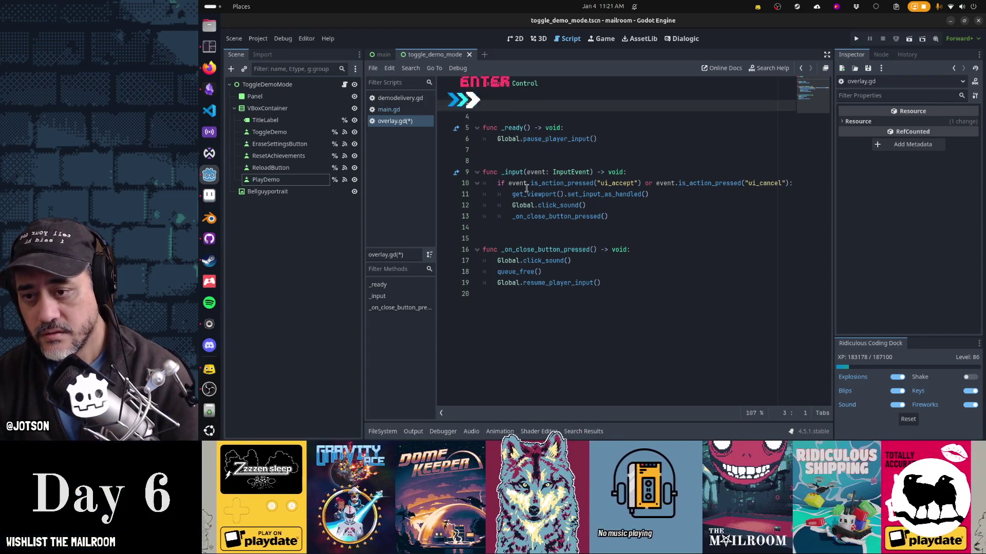
pyautogui.press('BackSpace')
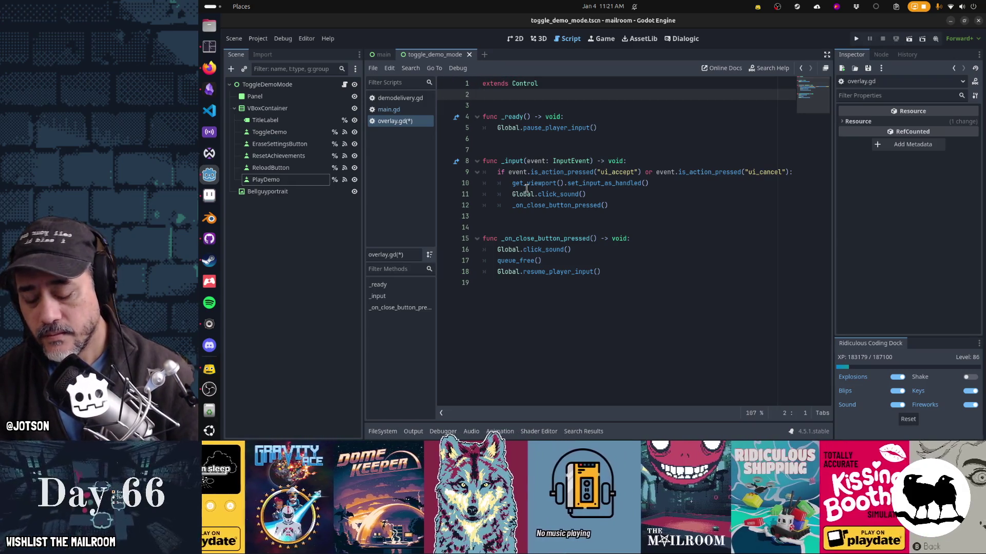
# Declare 'var input_delay: float = 0.5' near the top of overlay.gd.
pyautogui.press('Return')
pyautogui.write('var ')
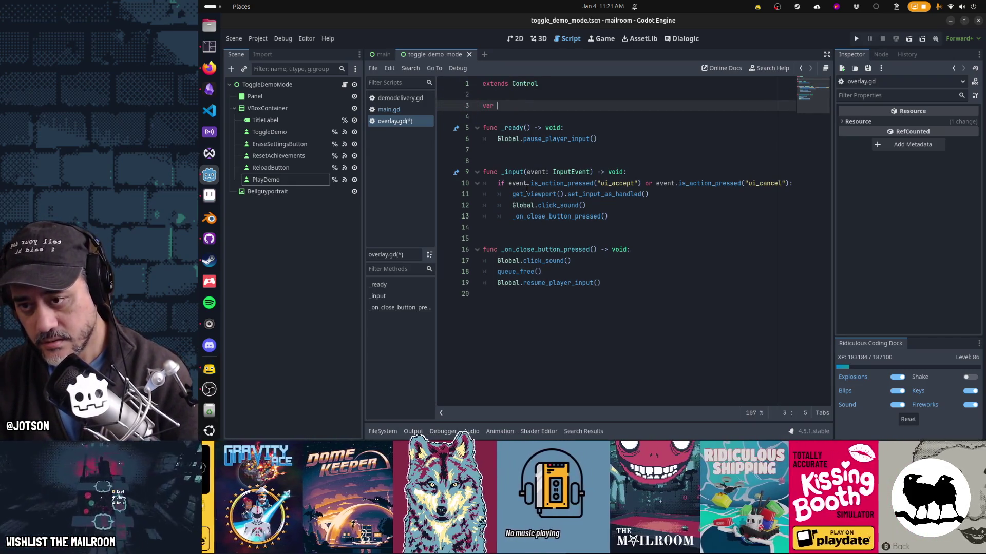
pyautogui.write('input_')
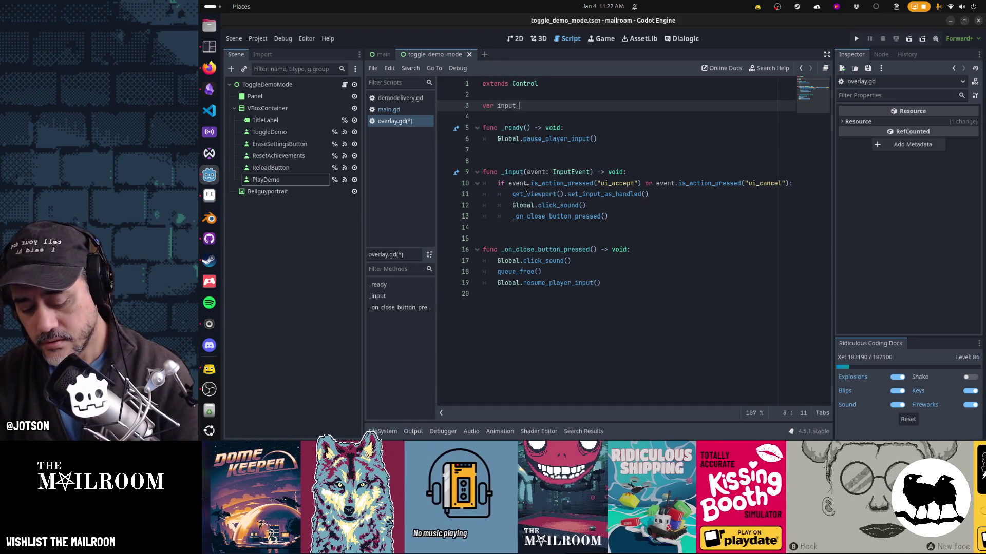
pyautogui.write('delay')
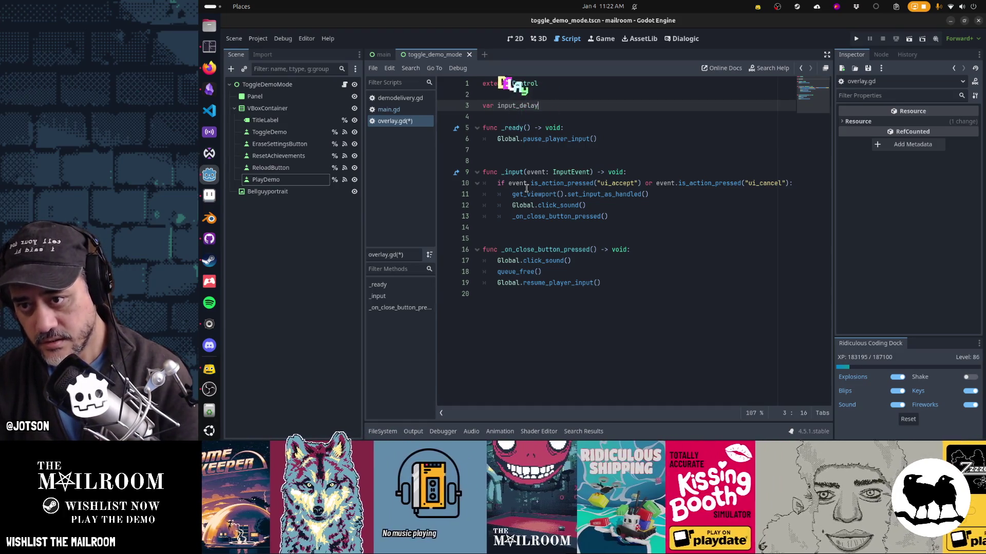
pyautogui.write(': float = ')
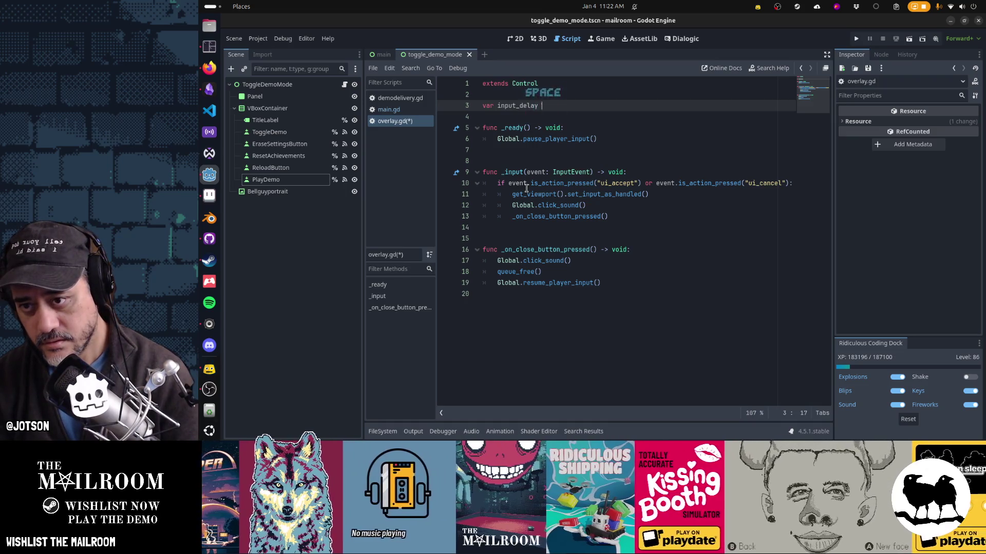
pyautogui.write('0')
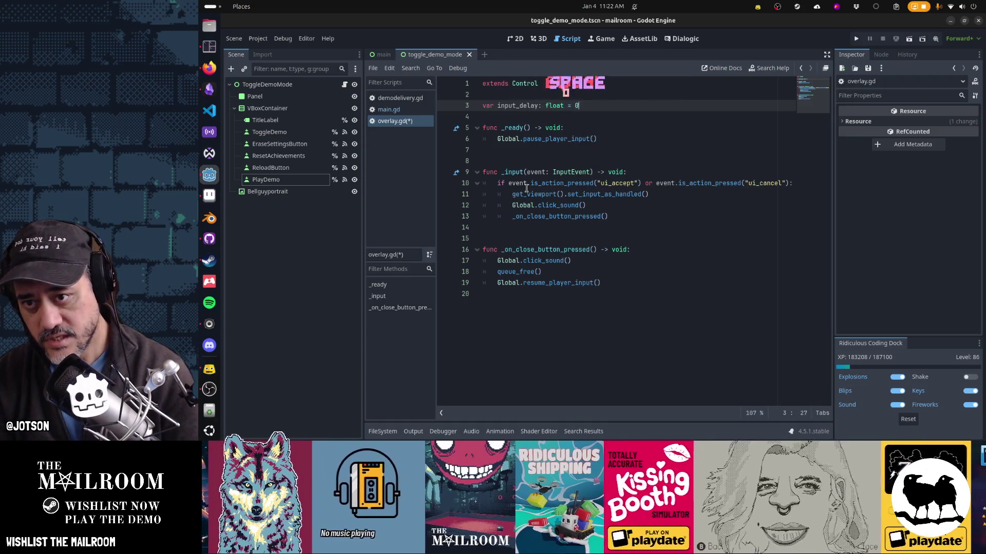
pyautogui.write('.5')
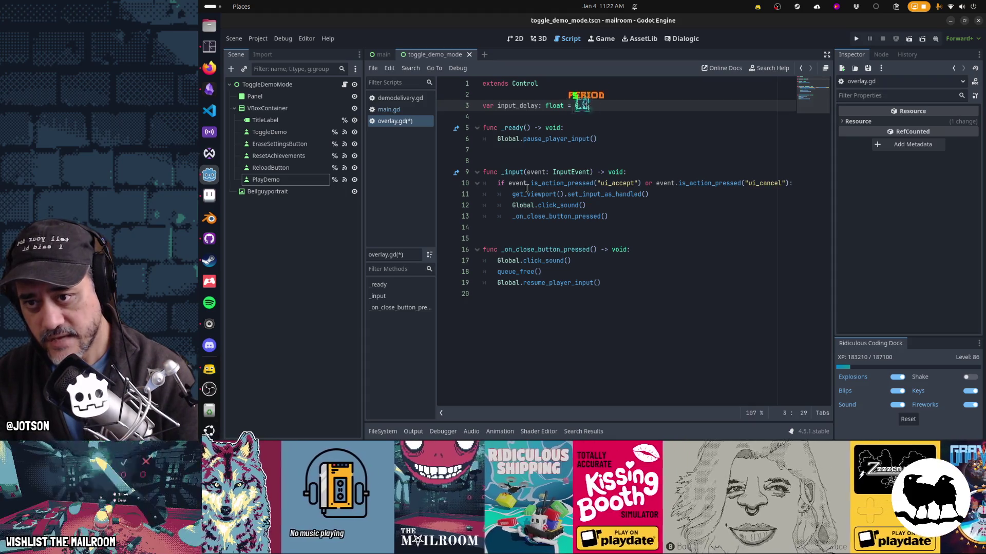
pyautogui.press('Down')
pyautogui.press('Down')
pyautogui.press('Down')
pyautogui.press('Down')
pyautogui.press('Return')
pyautogui.press('Return')
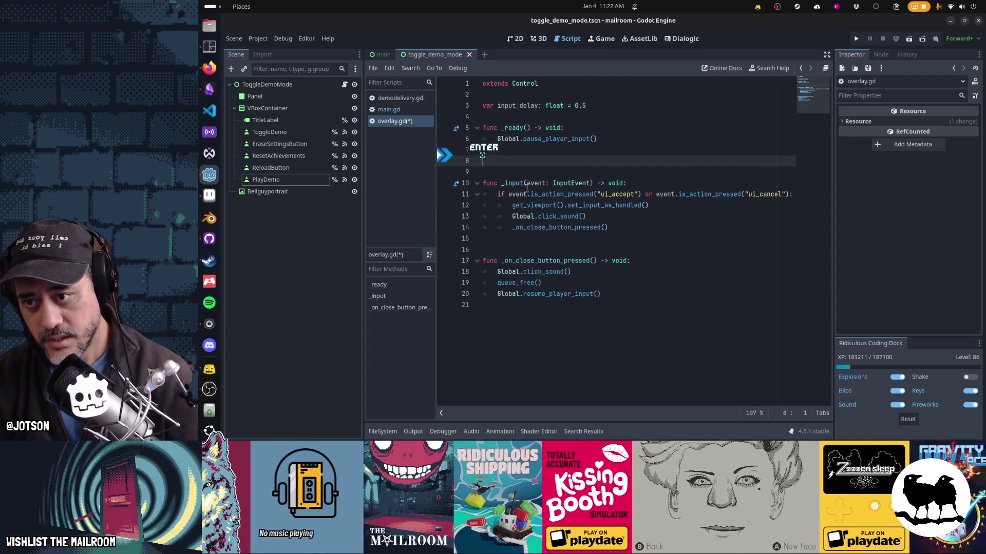
# Add _physics_process that runs 'input_delay -= delta' while input_delay > 0.
pyautogui.write('func _phy')
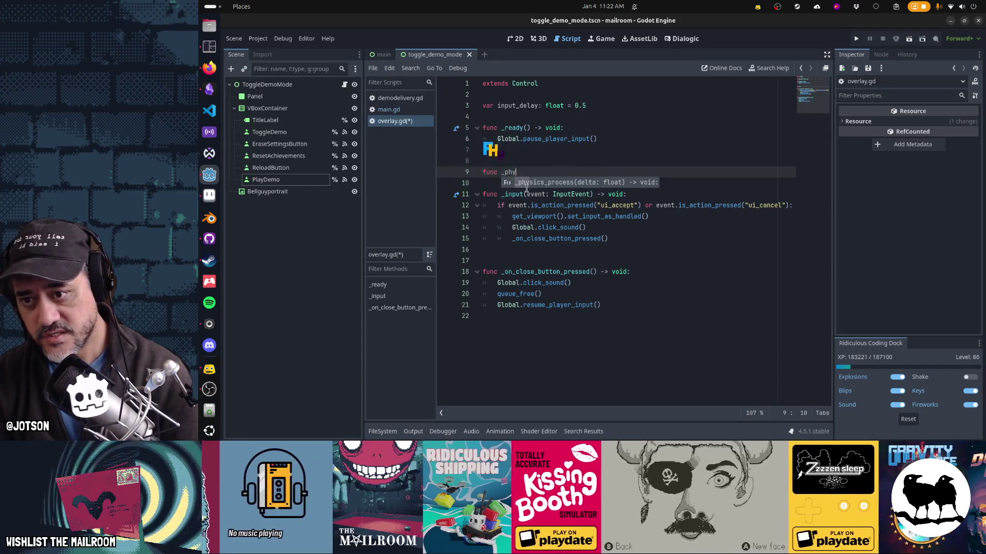
pyautogui.press('Tab')
pyautogui.press('Return')
pyautogui.write('input_delay -= delta')
pyautogui.press('Home')
pyautogui.write('if input_delay > 0')
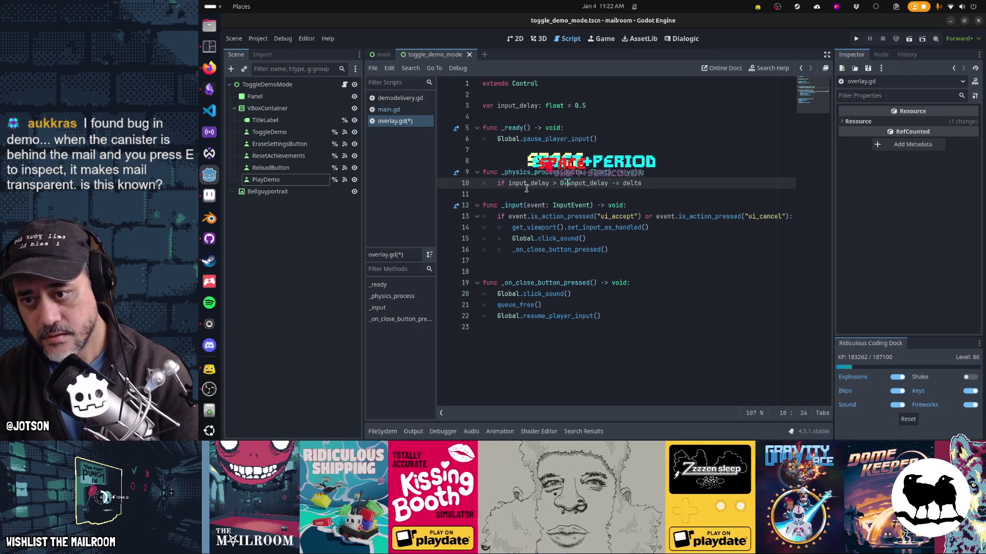
pyautogui.write(':')
pyautogui.press('Return')
pyautogui.press('Down')
pyautogui.press('Return')
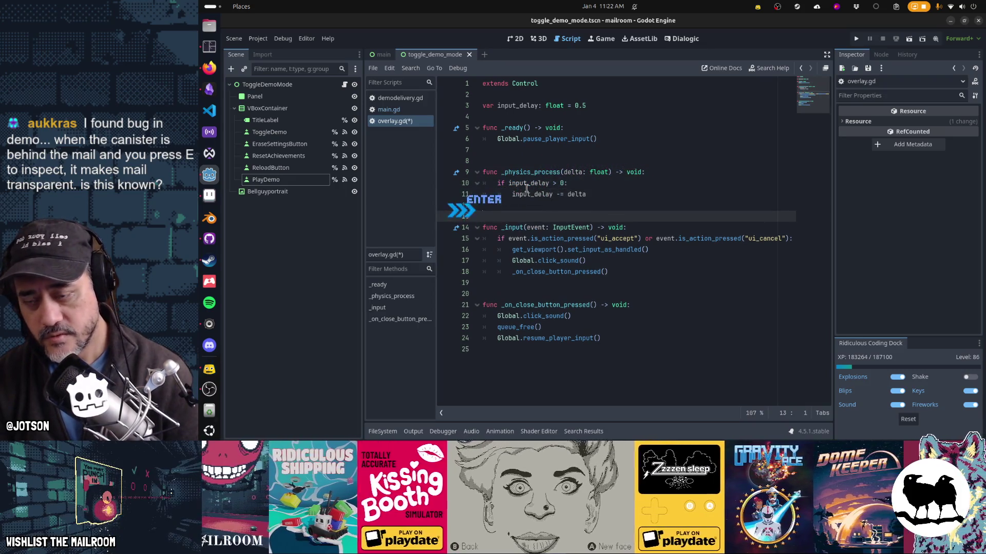
# Add spacing below the input_delay variable and begin 'if input_delay > 0:' at the top of _input.
pyautogui.press('Up')
pyautogui.press('Up')
pyautogui.press('Up')
pyautogui.press('Up')
pyautogui.press('Up')
pyautogui.press('Return')
pyautogui.press('Up')
pyautogui.press('Up')
pyautogui.press('Down')
pyautogui.press('Down')
pyautogui.press('Down')
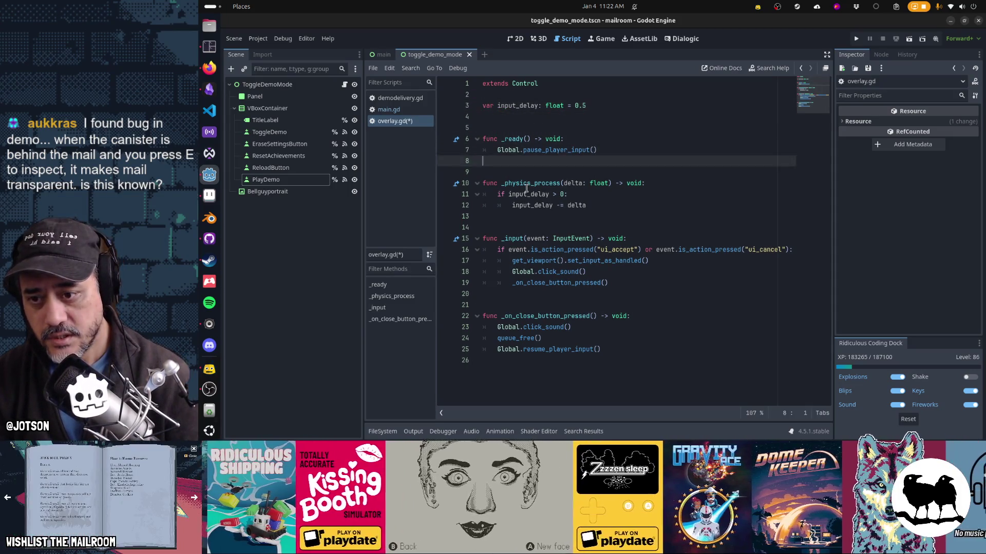
pyautogui.press('End')
pyautogui.press('Return')
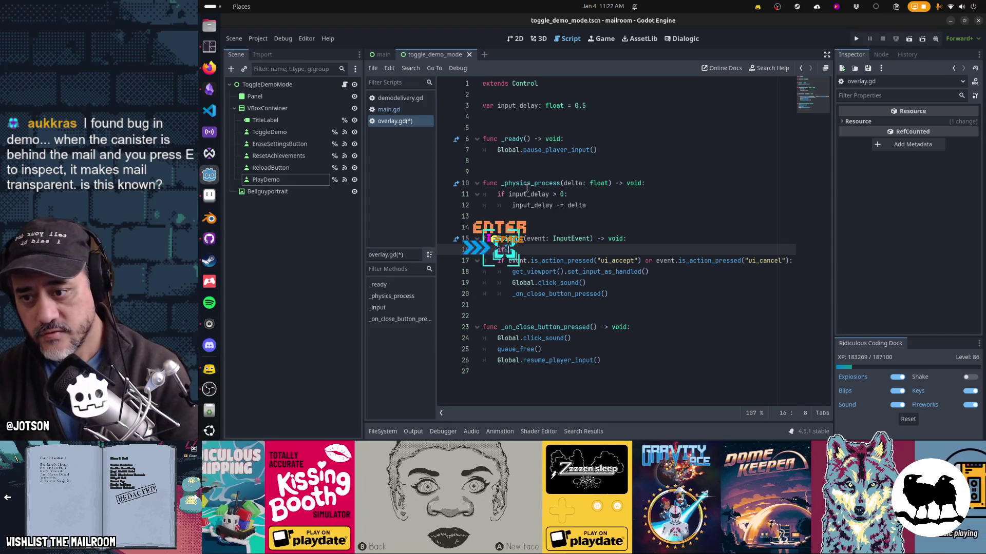
pyautogui.write('if input_delay > 0:')
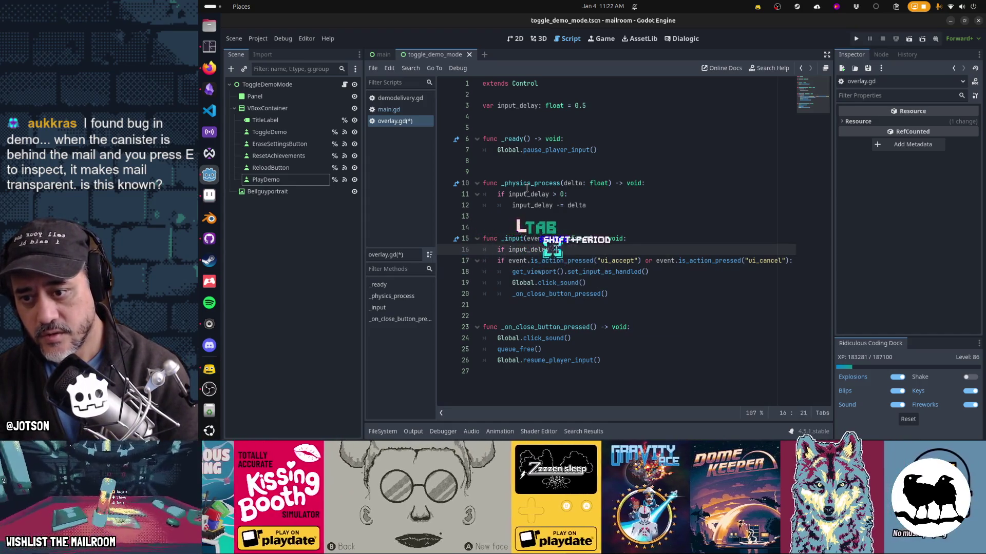
# Make the input_delay check return early, and copy the set_input_as_handled() line.
pyautogui.press('Return')
pyautogui.write('return')
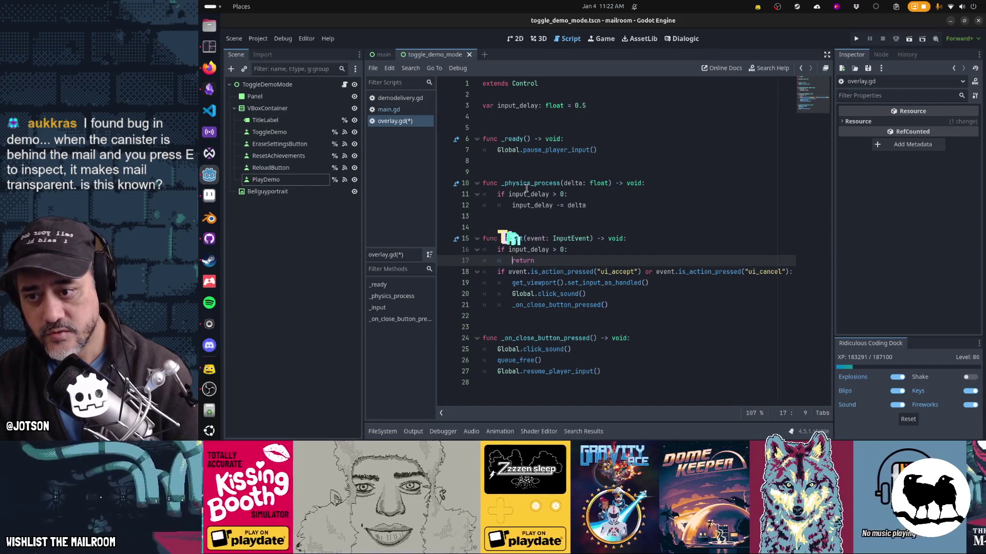
pyautogui.press('Down')
pyautogui.press('Down')
pyautogui.press('Home')
pyautogui.hotkey('shift', 'End')
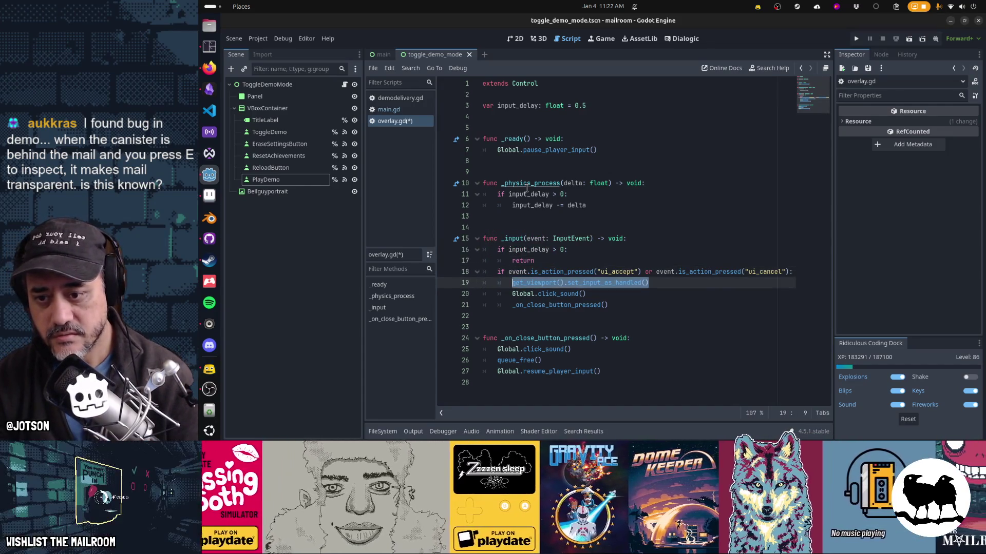
pyautogui.hotkey('ctrl', 'c')
# Mark the input handled before that return, save overlay.gd, and run the game with F5.
pyautogui.press('Up')
pyautogui.press('Up')
pyautogui.press('Up')
pyautogui.press('End')
pyautogui.press('Return')
pyautogui.hotkey('ctrl', 'v')
pyautogui.press('Down')
pyautogui.press('Return')
pyautogui.press('Down')
pyautogui.press('Down')
pyautogui.press('Down')
pyautogui.hotkey('ctrl', 's')
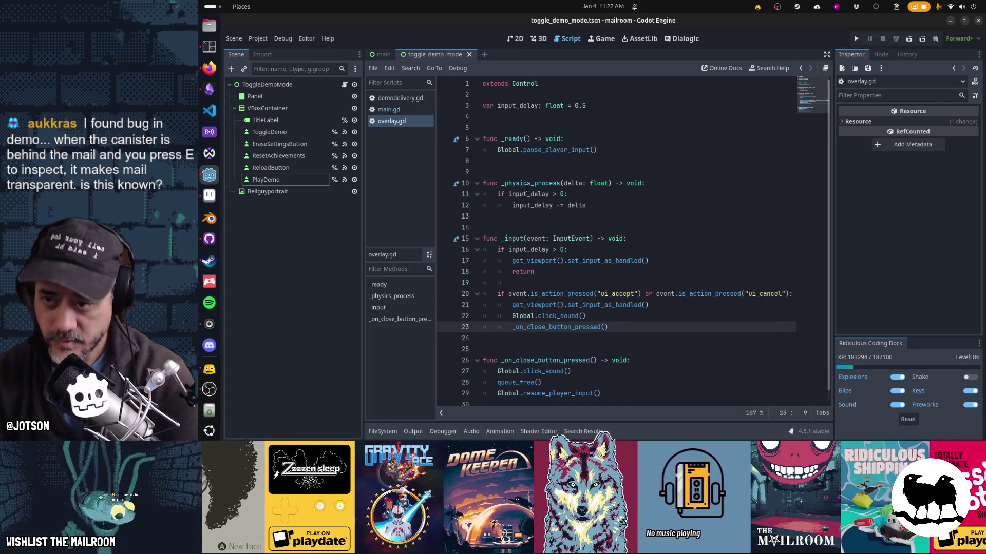
pyautogui.press('F5')
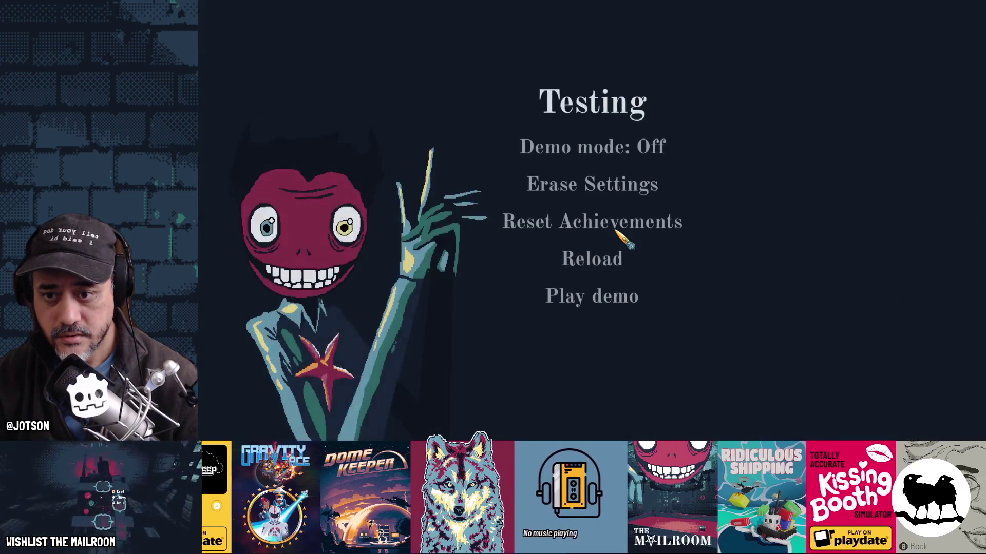
# Set Demo mode to Active, play the demo, and close the Inspect and Insert tutorial.
pyautogui.click(616, 148)
pyautogui.click(715, 315)
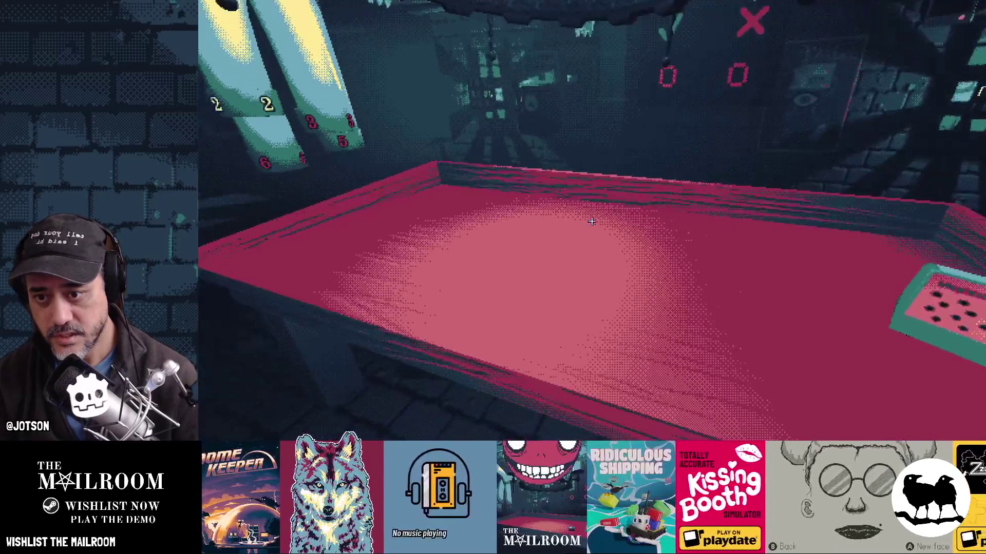
pyautogui.moveTo(592, 222)
pyautogui.press('`')
pyautogui.press('`')
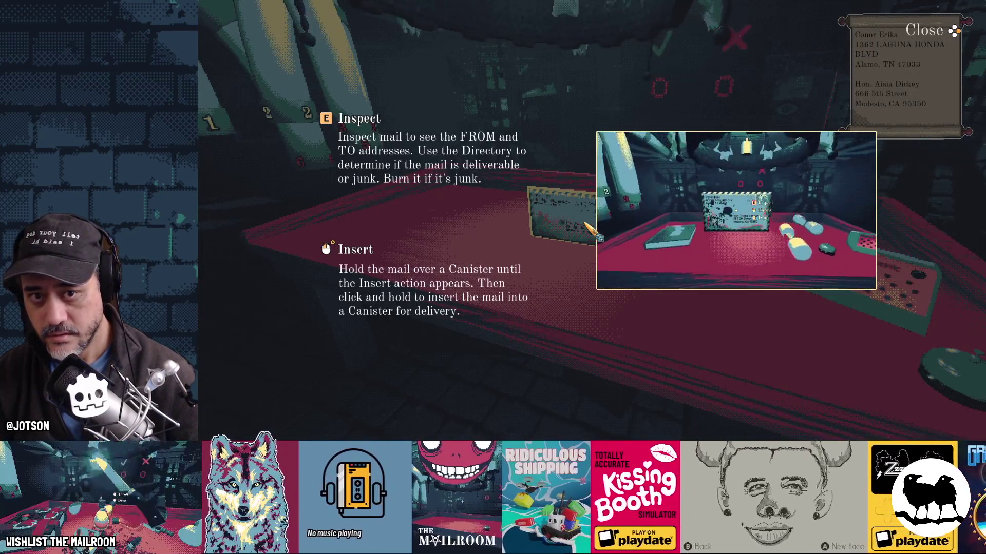
pyautogui.click(591, 221)
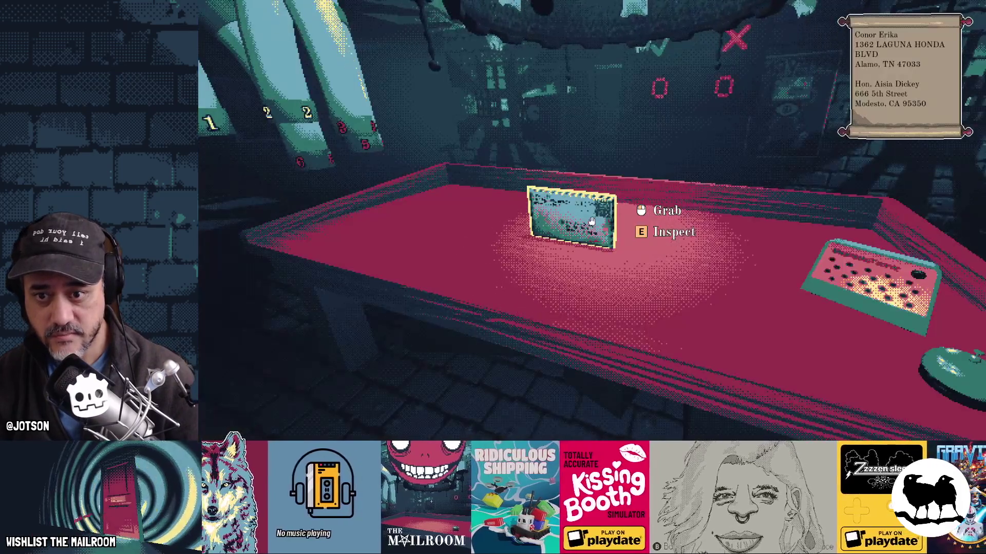
# Run 'reload' in the debug console, quit to title confirming lost progress, and play the demo again.
pyautogui.press('`')
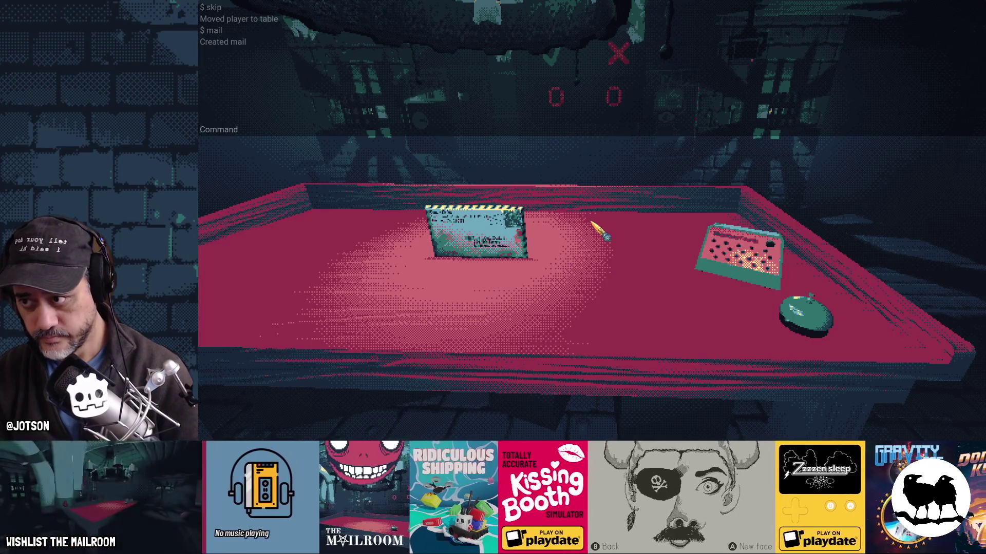
pyautogui.write('reload')
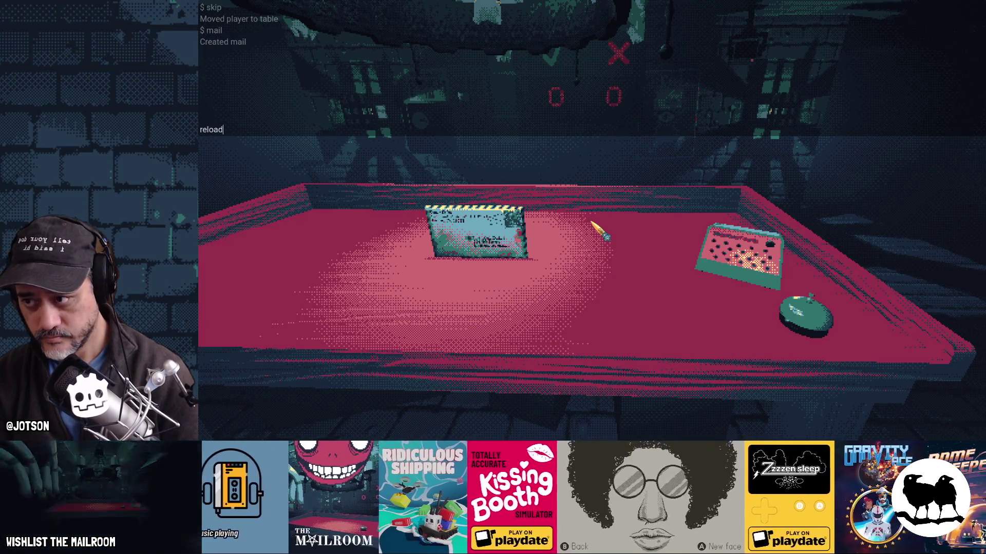
pyautogui.press('Return')
pyautogui.press('Escape')
pyautogui.press('Escape')
pyautogui.click(644, 221)
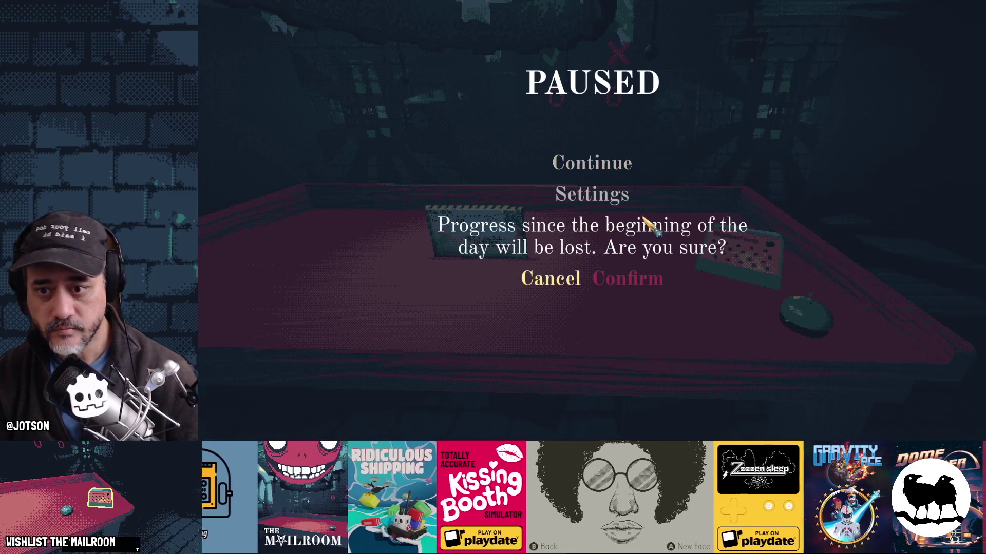
pyautogui.click(601, 260)
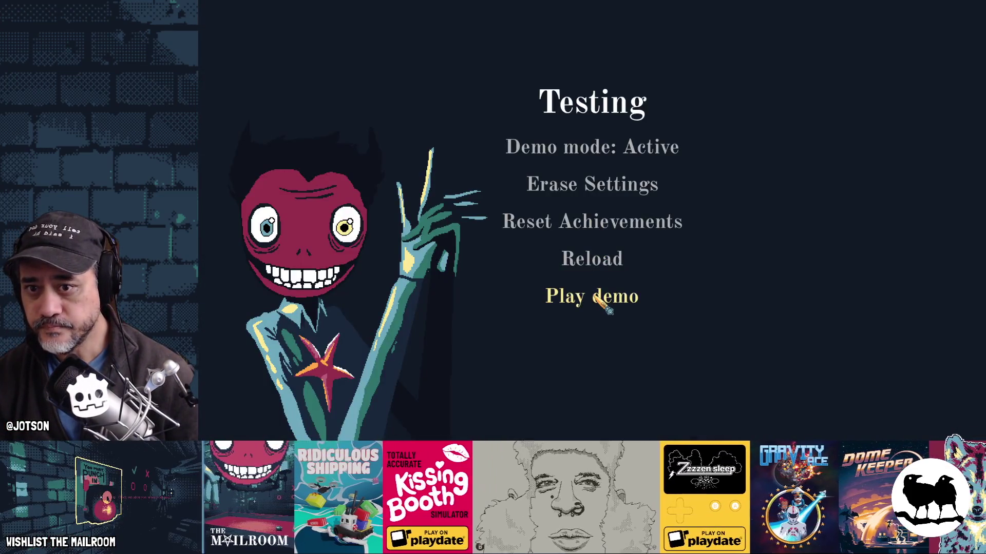
pyautogui.click(597, 298)
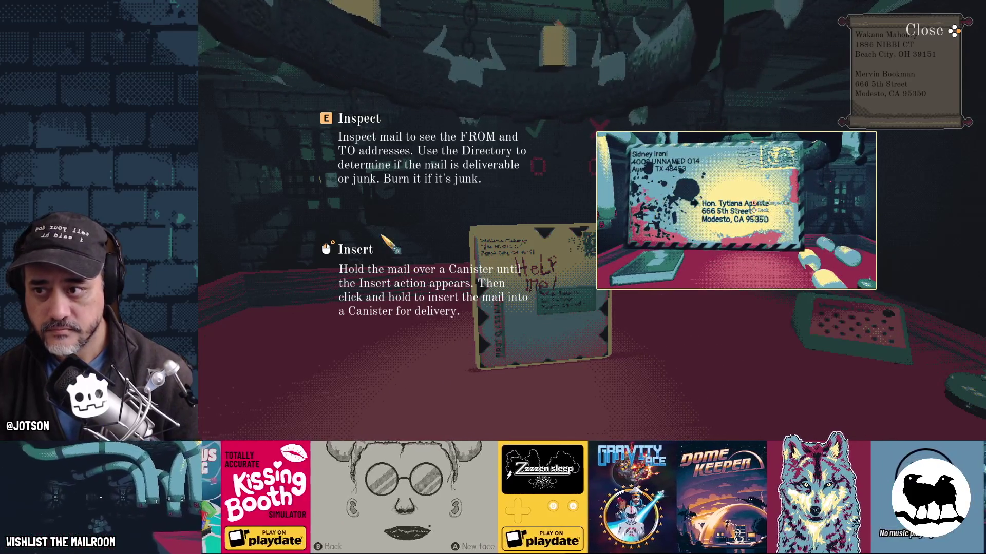
pyautogui.press('super')
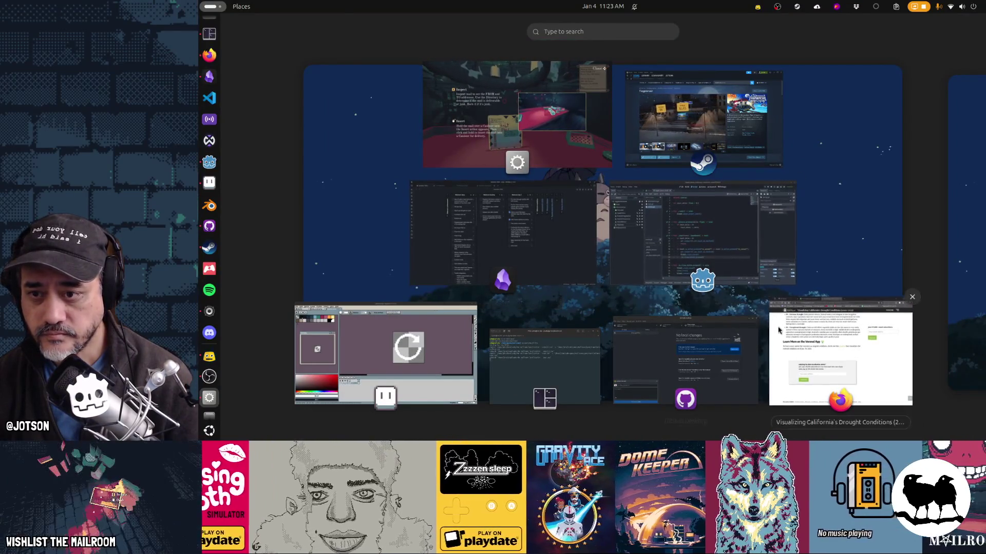
# Return to Godot through the window overview and review overlay.gd around line 22.
pyautogui.click(532, 139)
pyautogui.press('super')
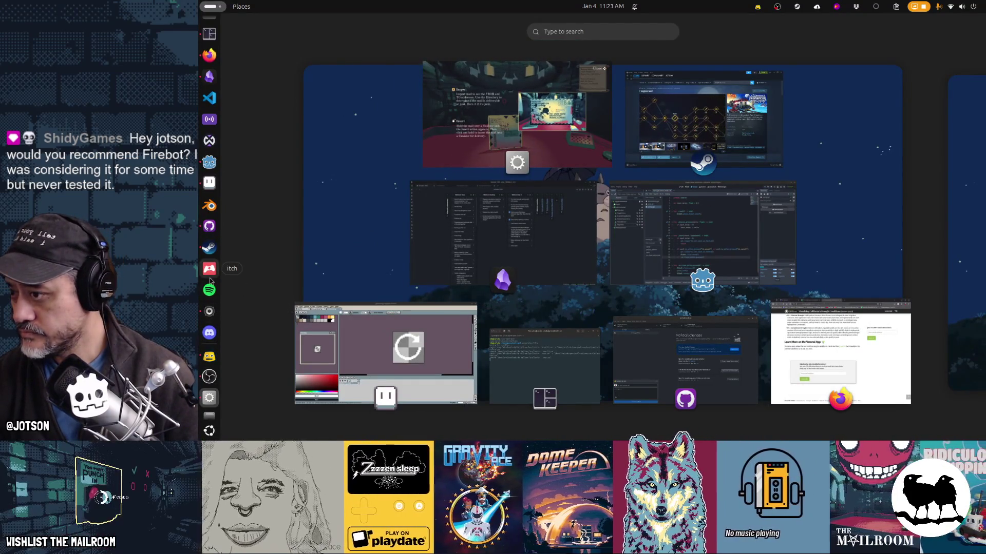
pyautogui.click(616, 218)
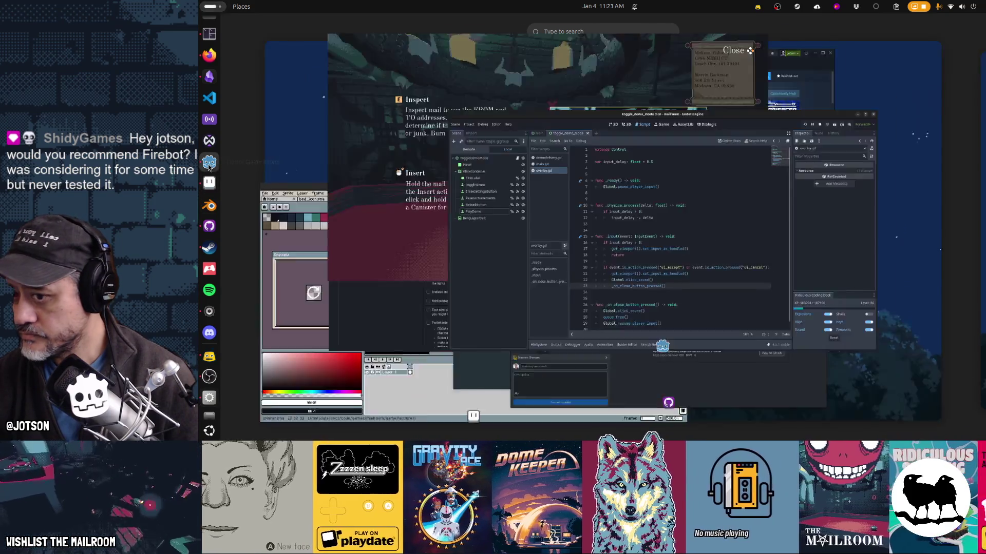
pyautogui.click(575, 316)
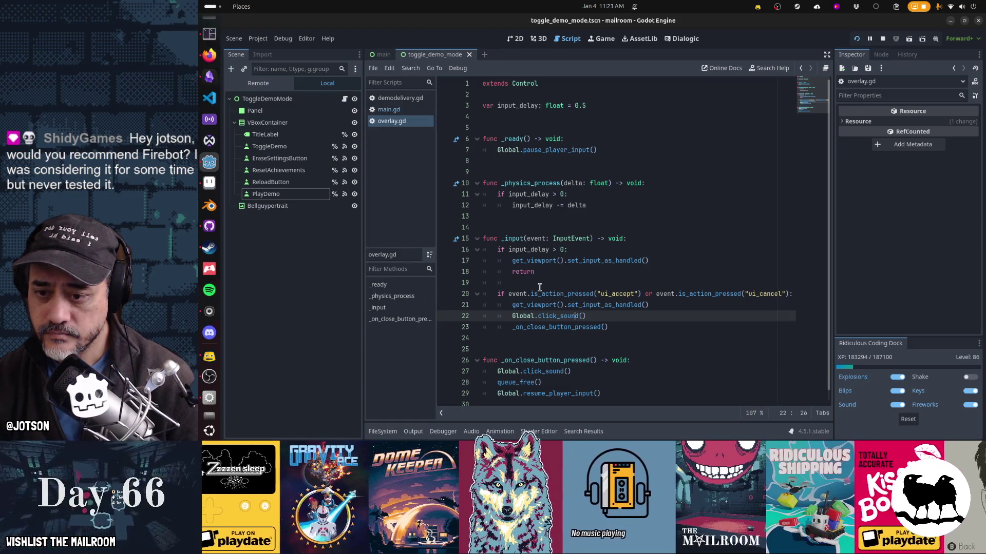
pyautogui.scroll(-1, 539, 288)
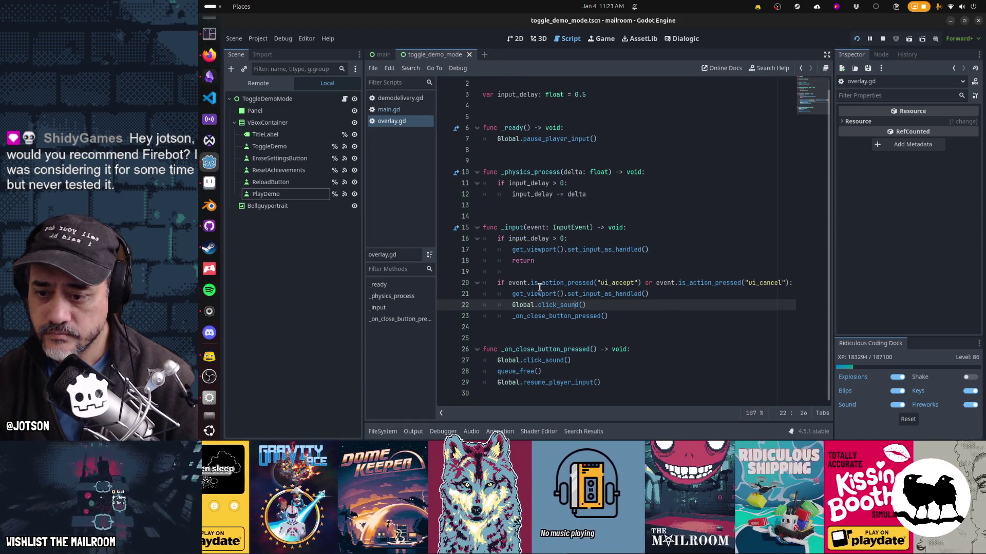
pyautogui.moveTo(582, 291)
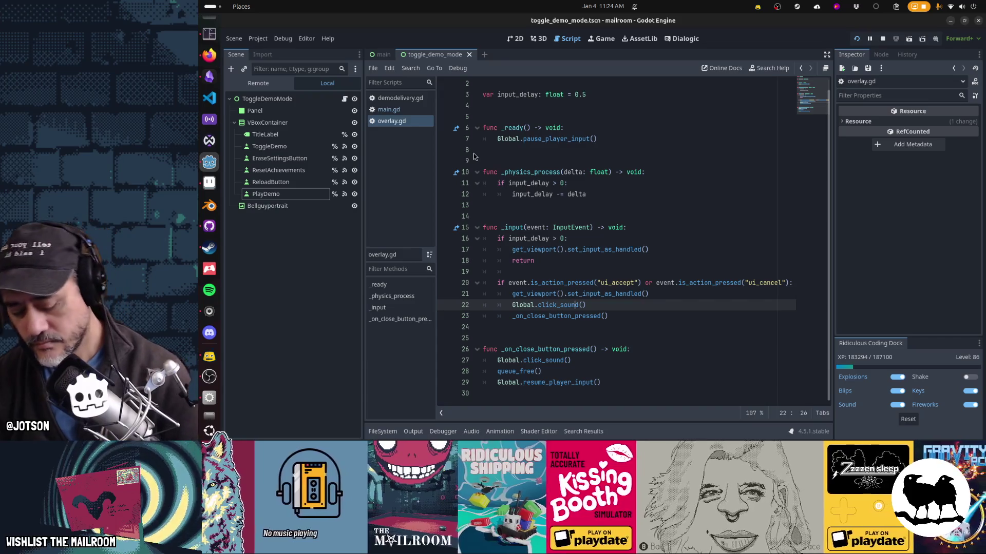
pyautogui.hotkey('shift', 'alt', 'o')
# Open the openoverlay.tscn scene from the quick-open results and select its scene tree.
pyautogui.write('openoverlay')
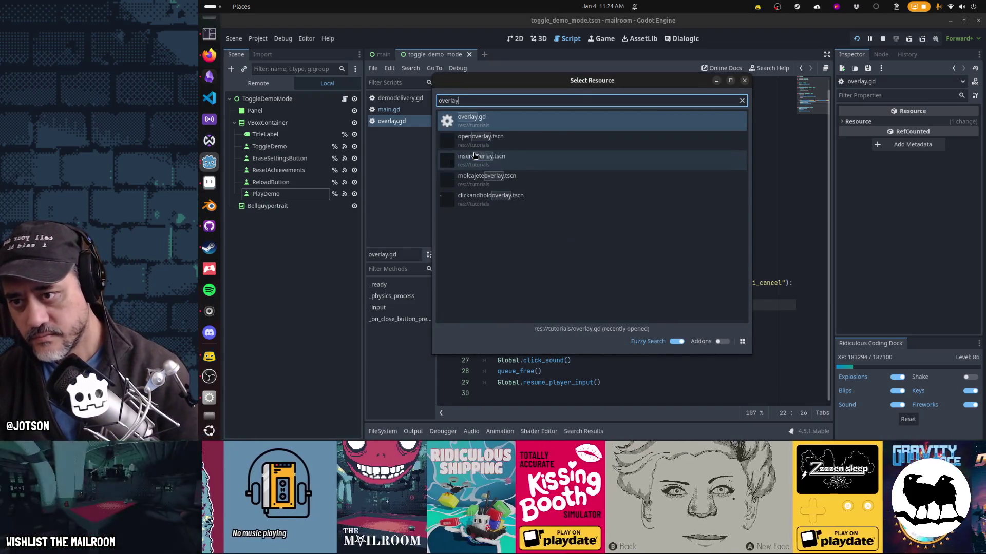
pyautogui.press('Return')
pyautogui.click(274, 102)
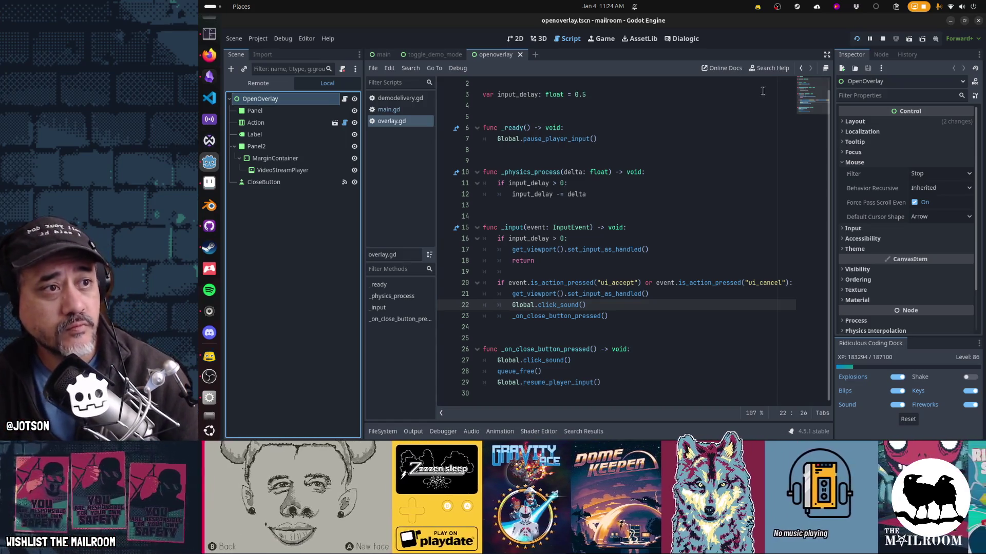
pyautogui.hotkey('alt', 'Tab')
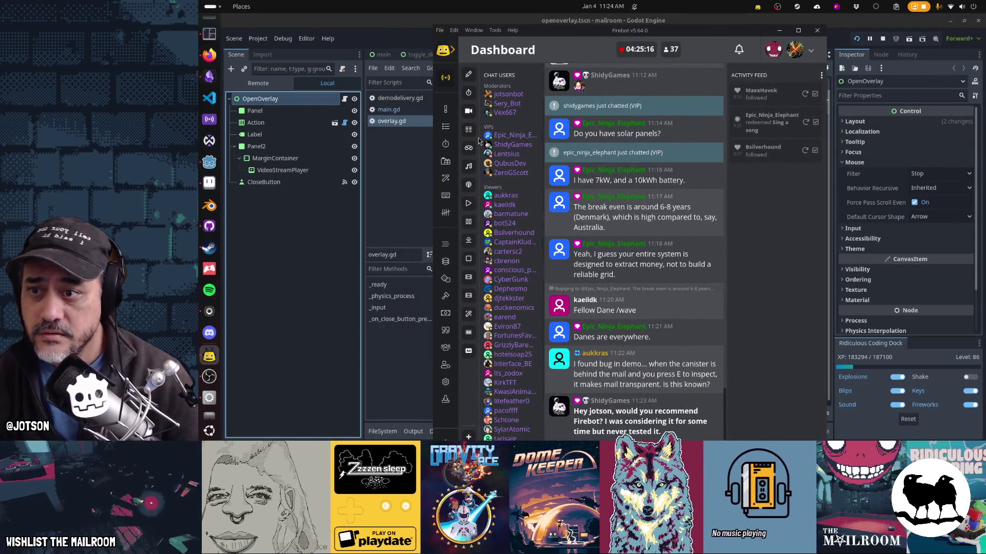
# Expand Firebot's navigation and browse the Events page and the Channel Rewards list.
pyautogui.click(451, 50)
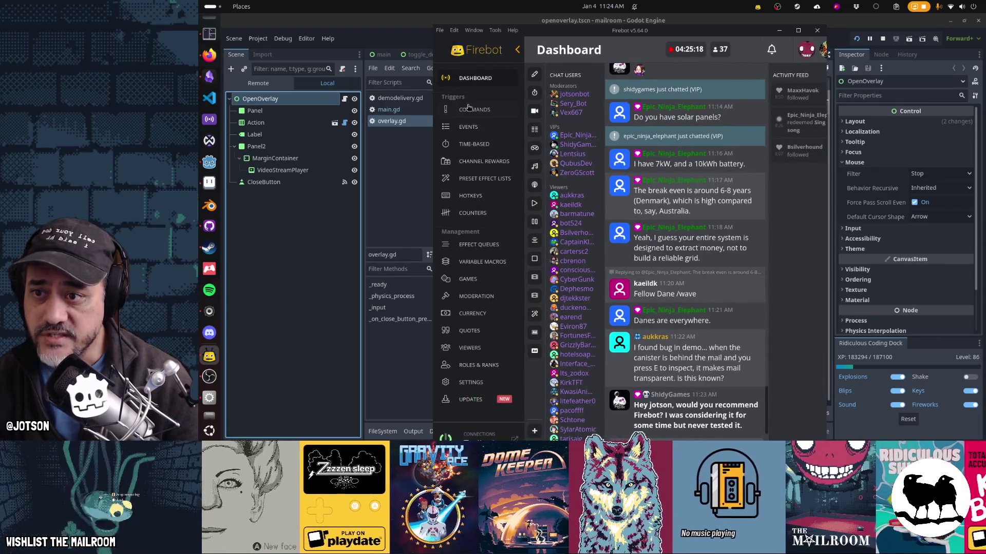
pyautogui.click(475, 127)
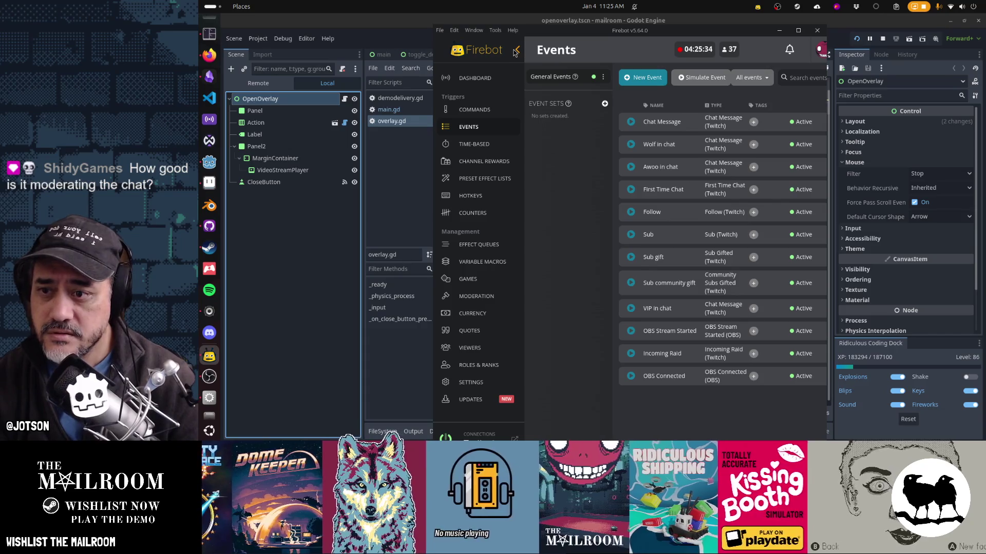
pyautogui.click(504, 160)
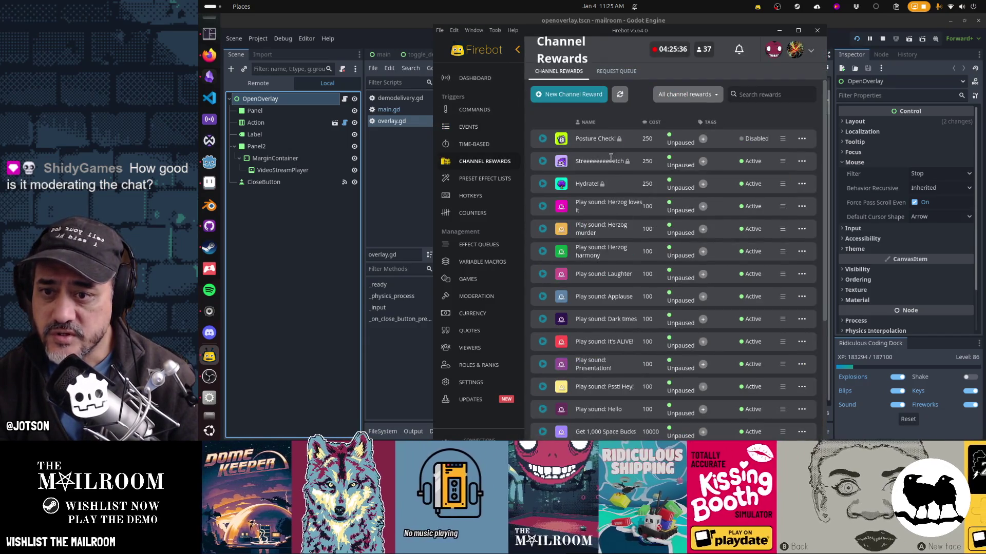
pyautogui.scroll(-5, 607, 221)
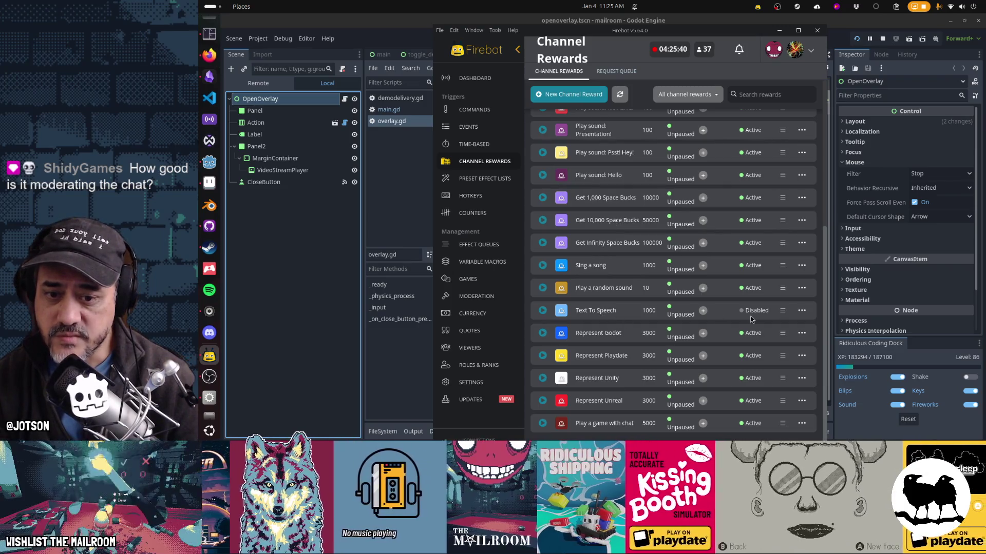
pyautogui.scroll(5, 676, 127)
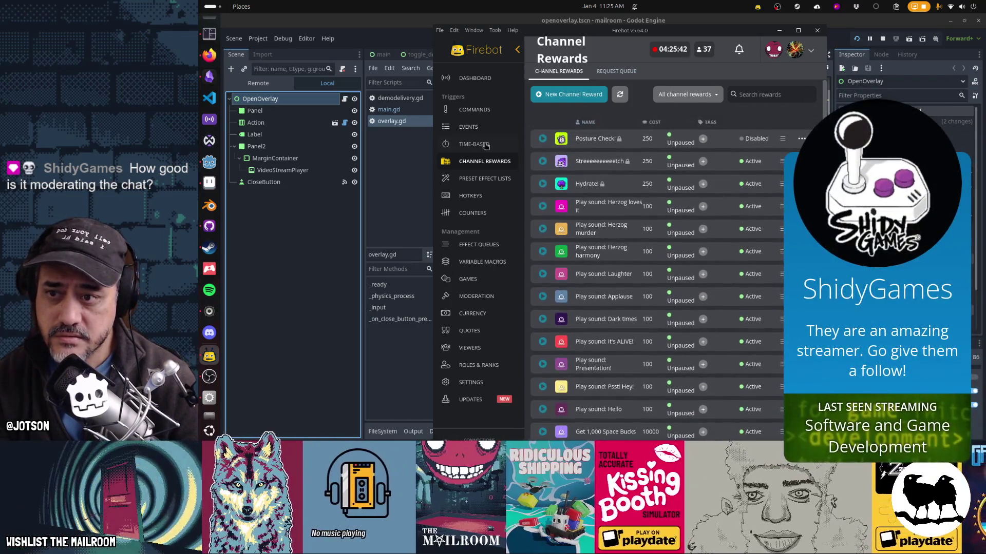
# Collapse the sidebar, check the empty reward request queue, then drag Firebot right to reveal overlay.gd.
pyautogui.click(516, 49)
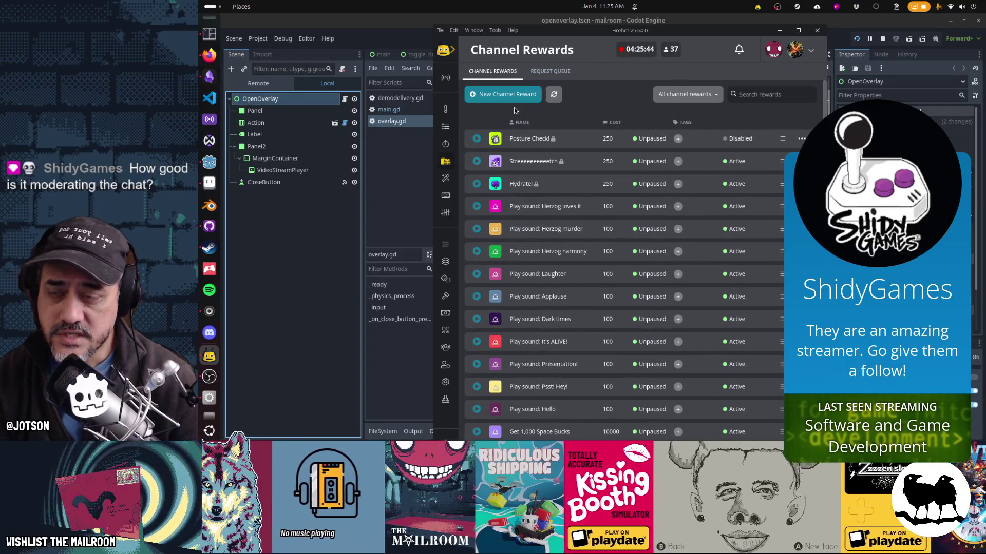
pyautogui.click(541, 75)
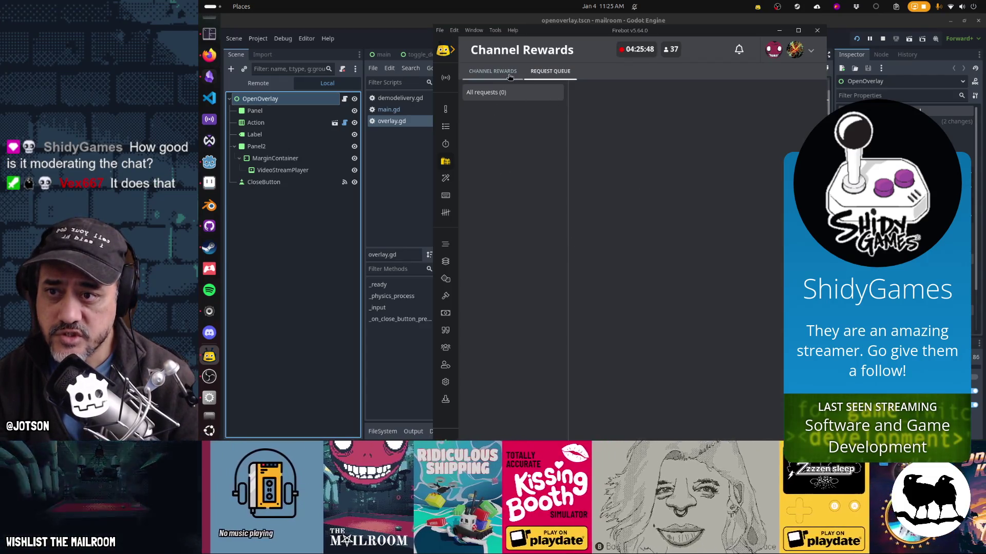
pyautogui.click(493, 70)
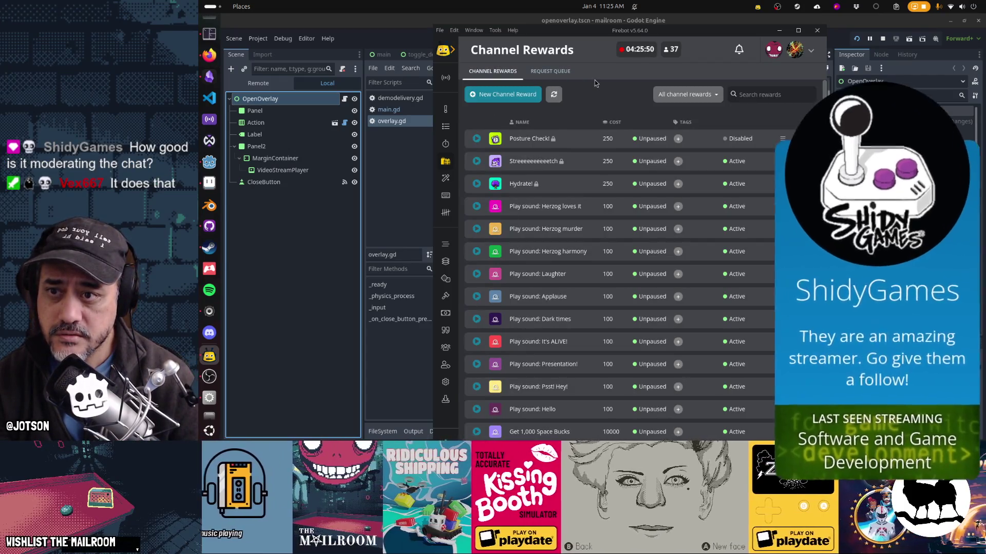
pyautogui.click(446, 126)
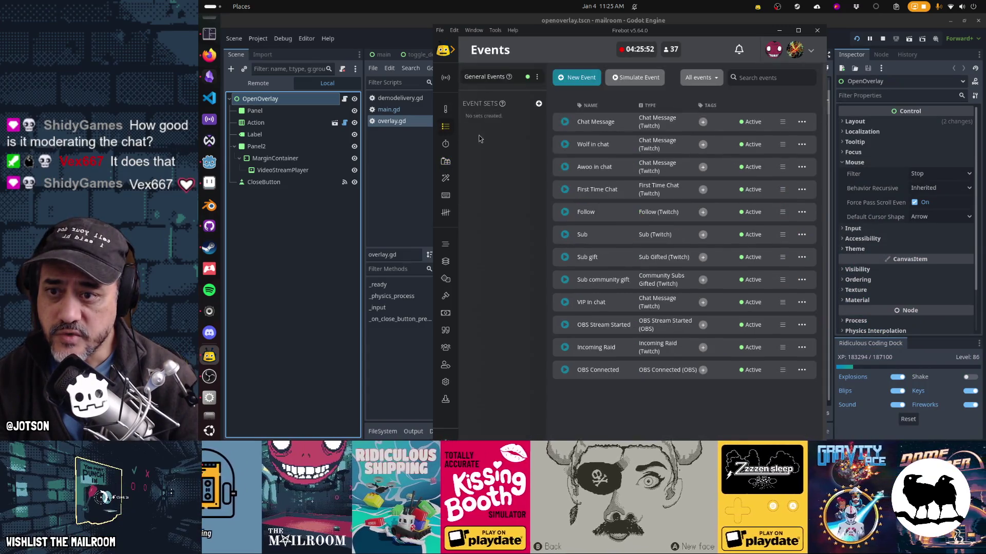
pyautogui.click(449, 79)
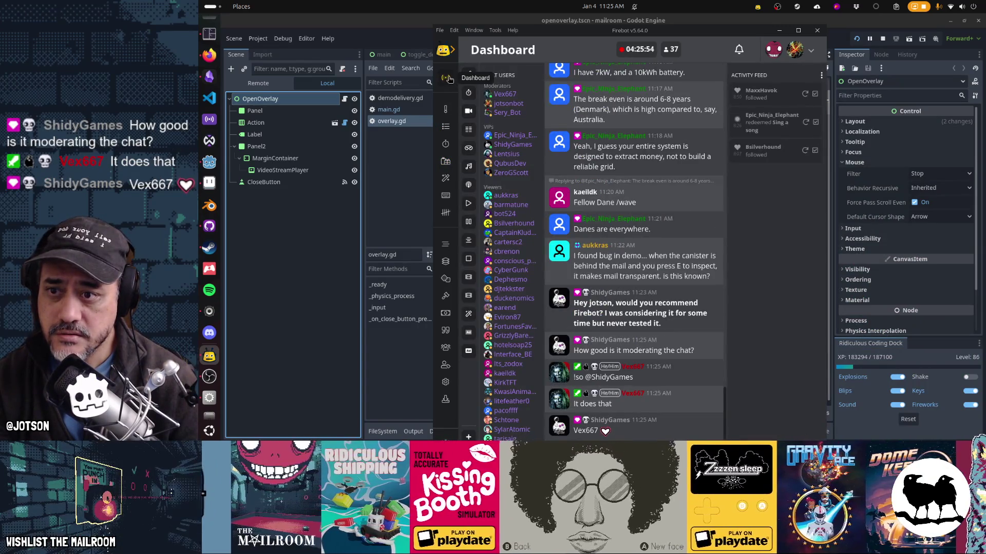
pyautogui.click(468, 131)
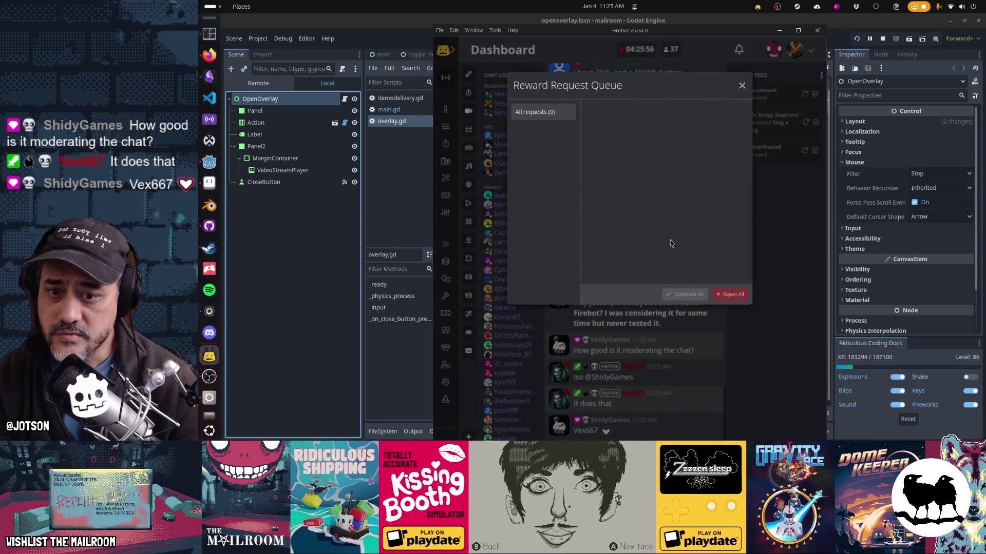
pyautogui.click(743, 92)
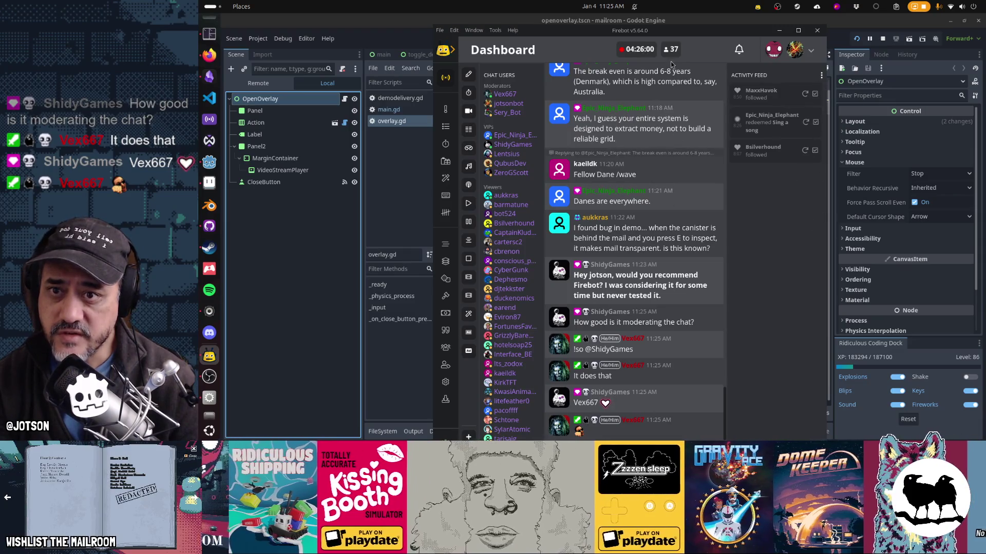
pyautogui.moveTo(745, 30); pyautogui.dragTo(976, 71)
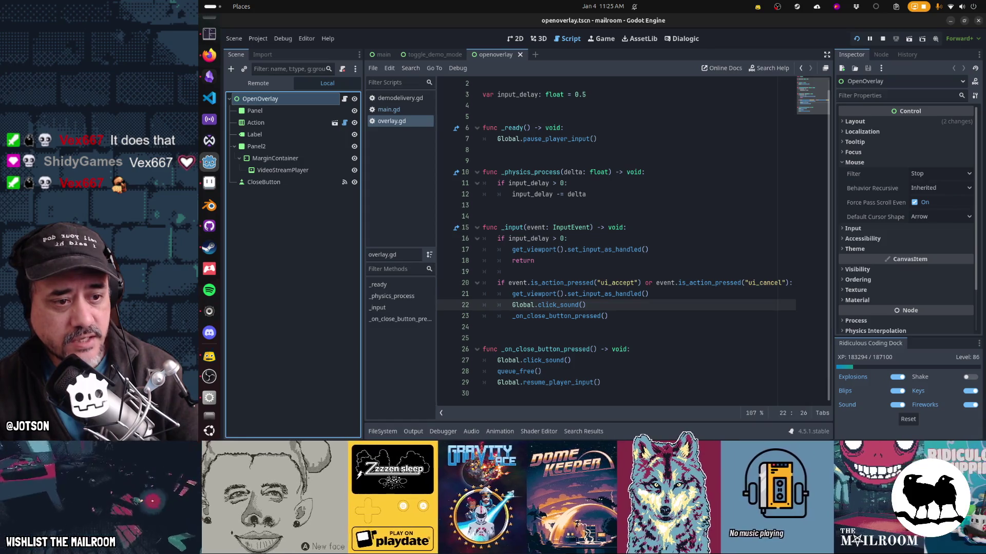
pyautogui.hotkey('alt', 'Tab')
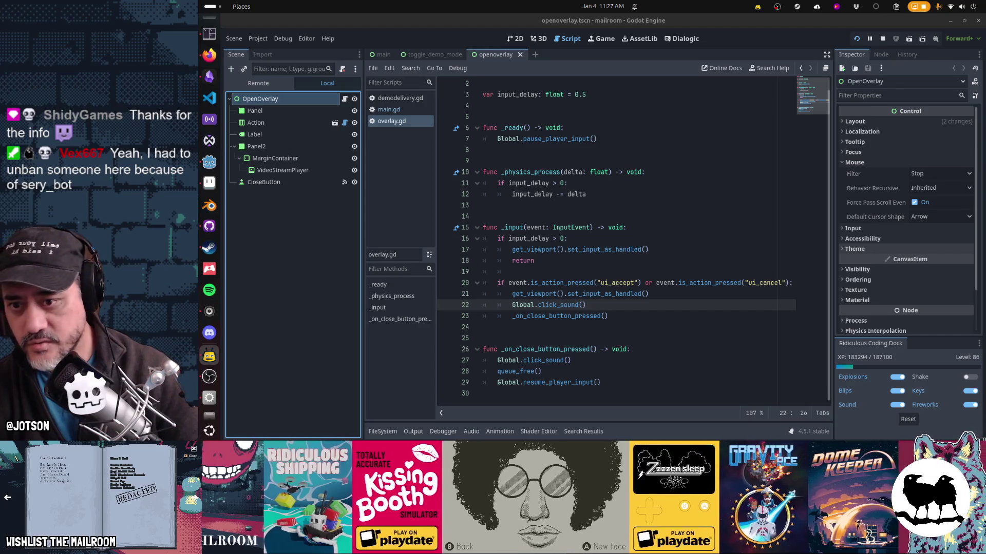
pyautogui.click(739, 311)
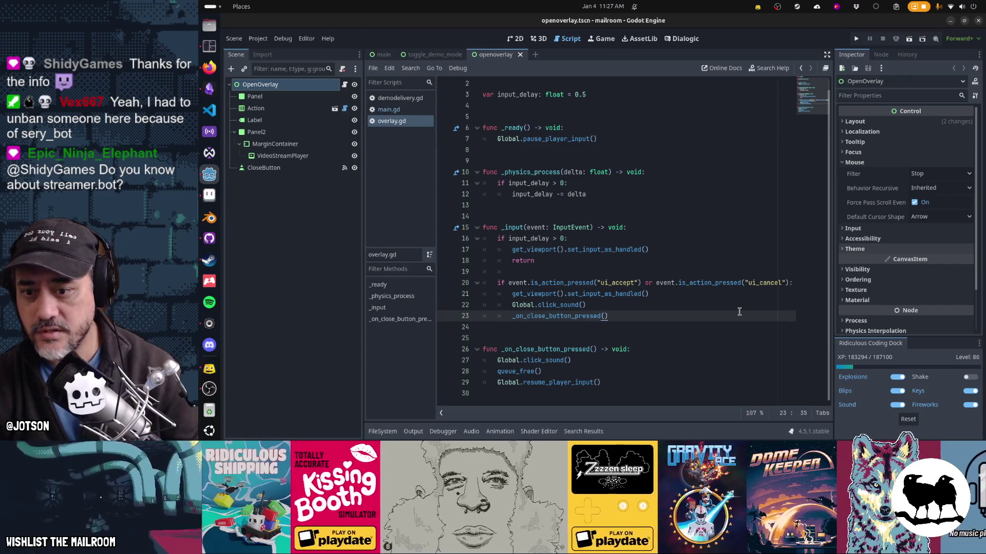
pyautogui.press('F6')
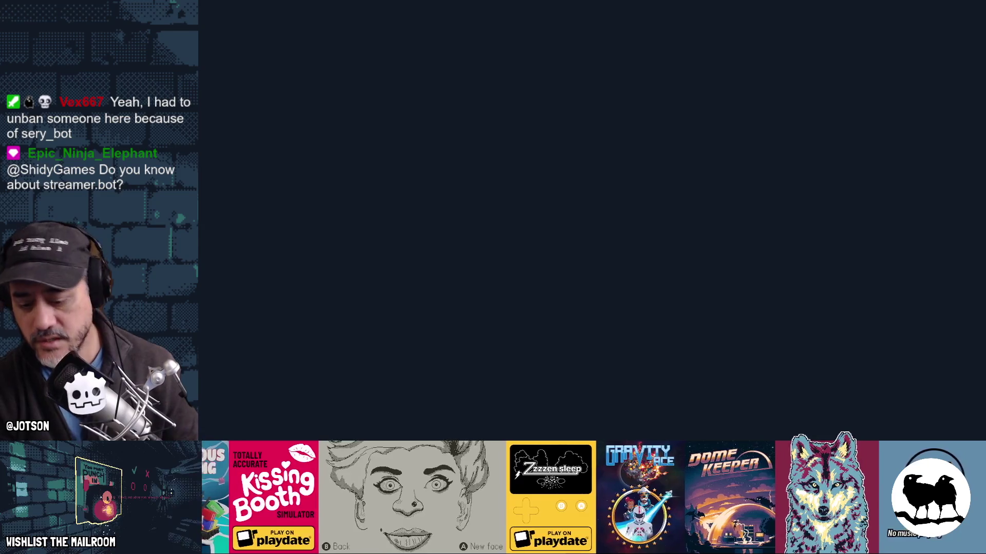
pyautogui.press('F6')
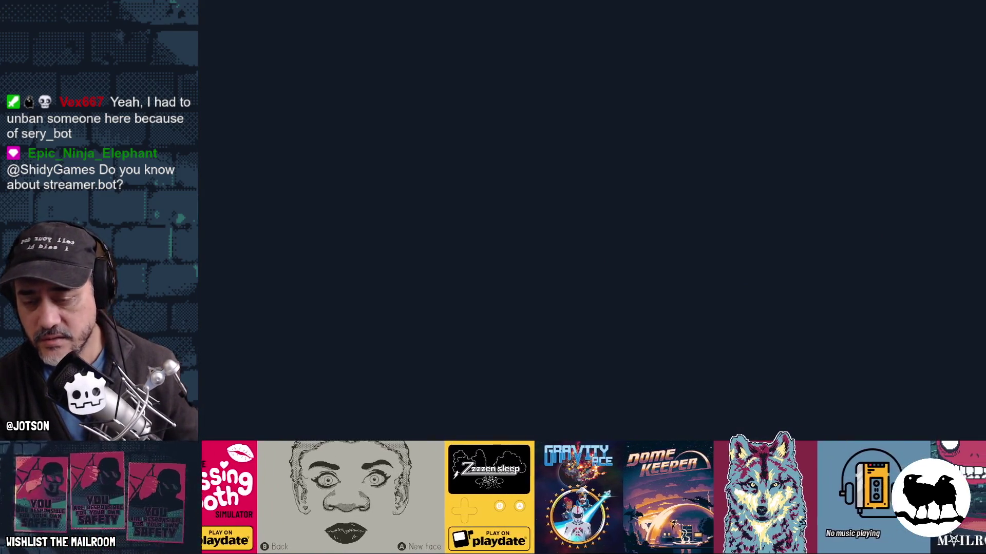
pyautogui.press('F8')
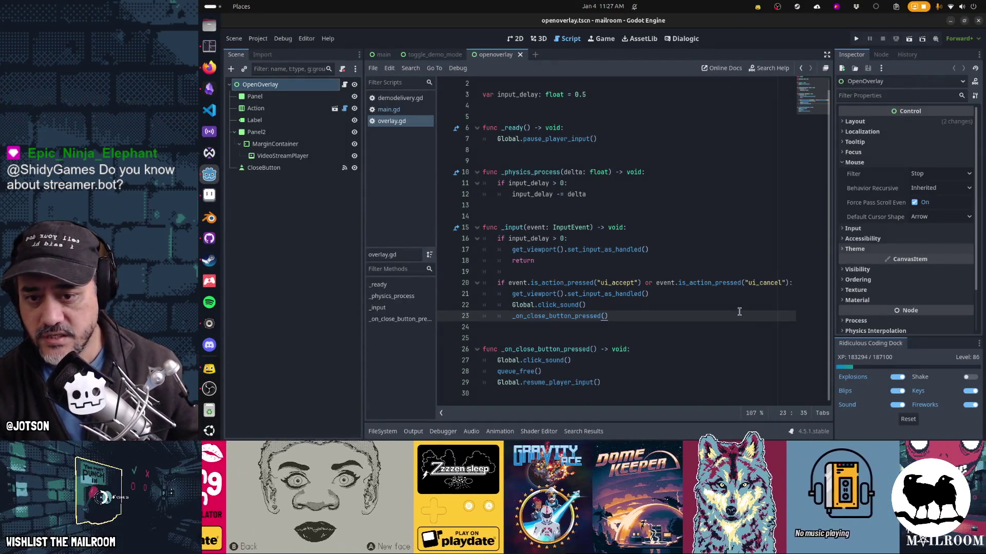
pyautogui.press('F6')
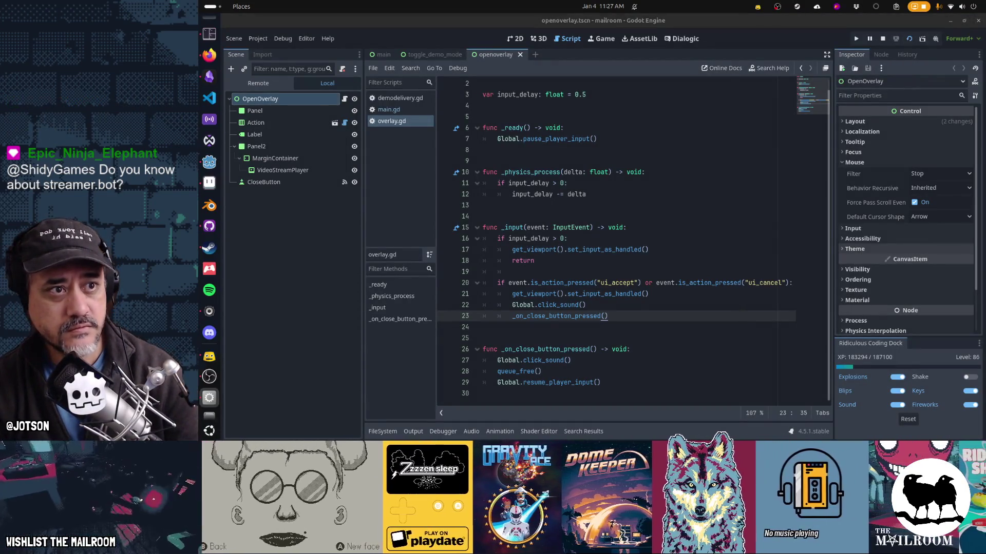
pyautogui.press('super')
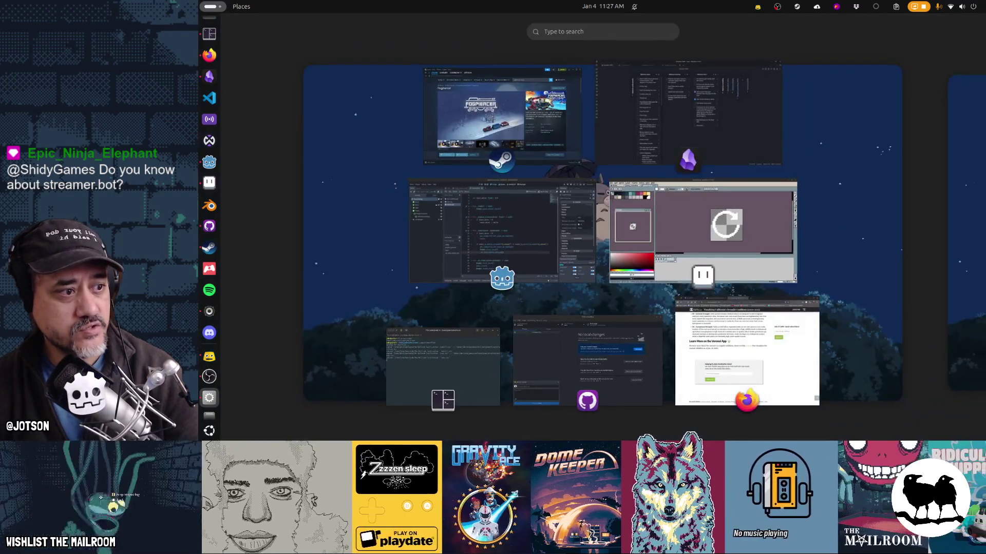
pyautogui.click(604, 164)
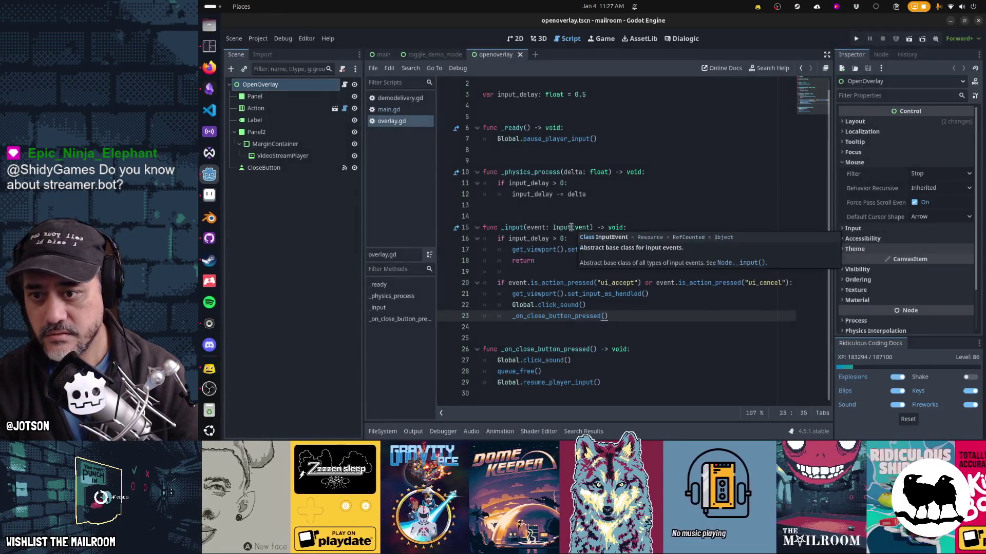
pyautogui.press('F5')
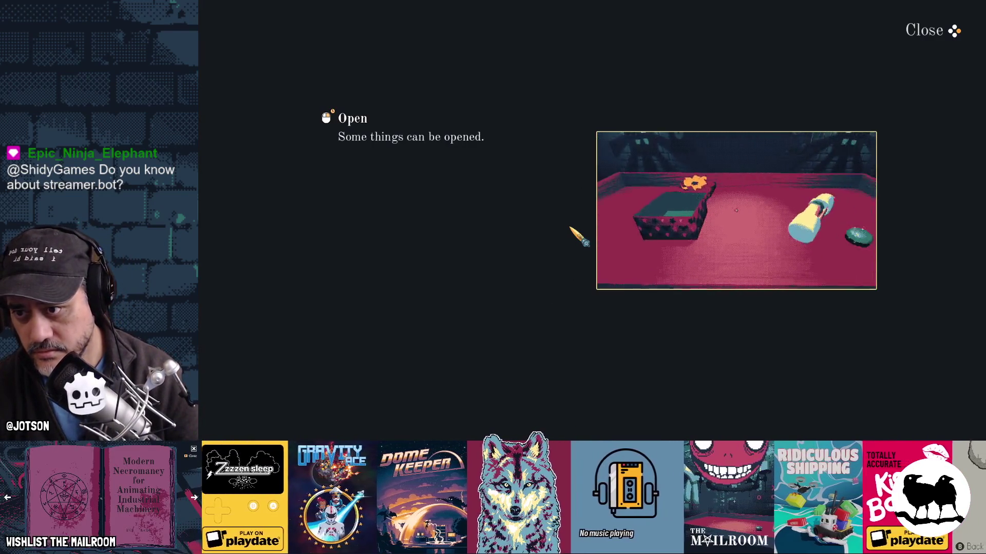
pyautogui.hotkey('alt', 'F4')
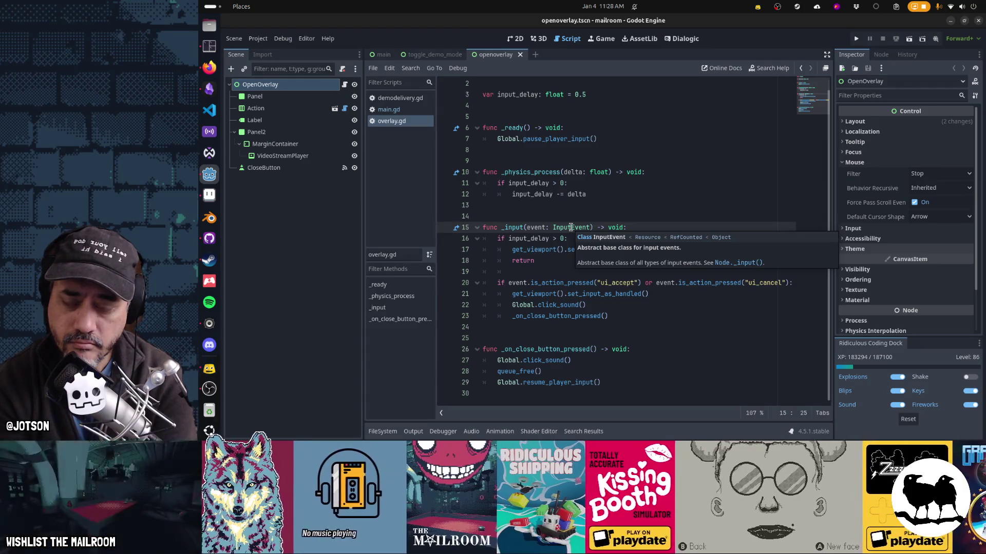
# Add a print(event) line as line 20 in overlay.gd's _input and save the script.
pyautogui.click(614, 272)
pyautogui.press('BackSpace')
pyautogui.press('Return')
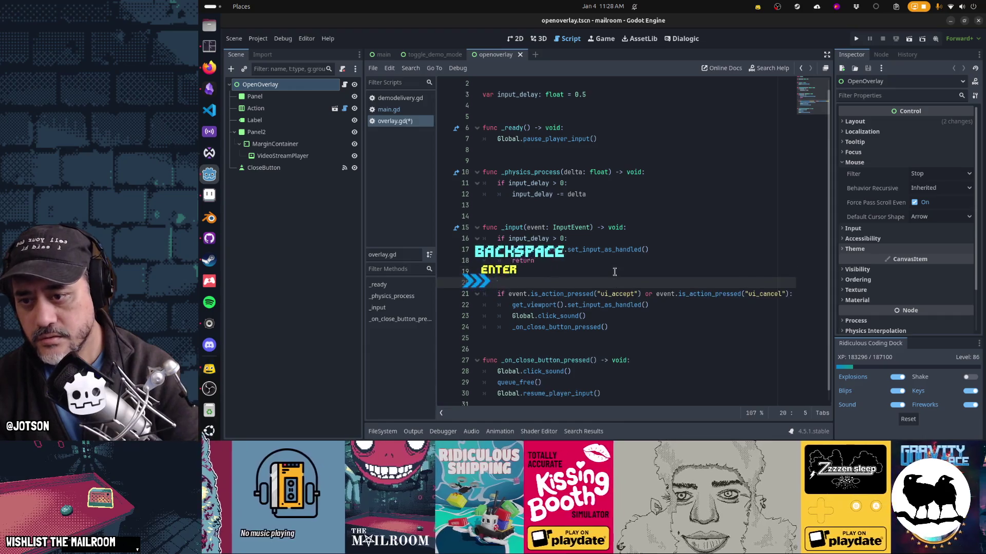
pyautogui.write('print(event)')
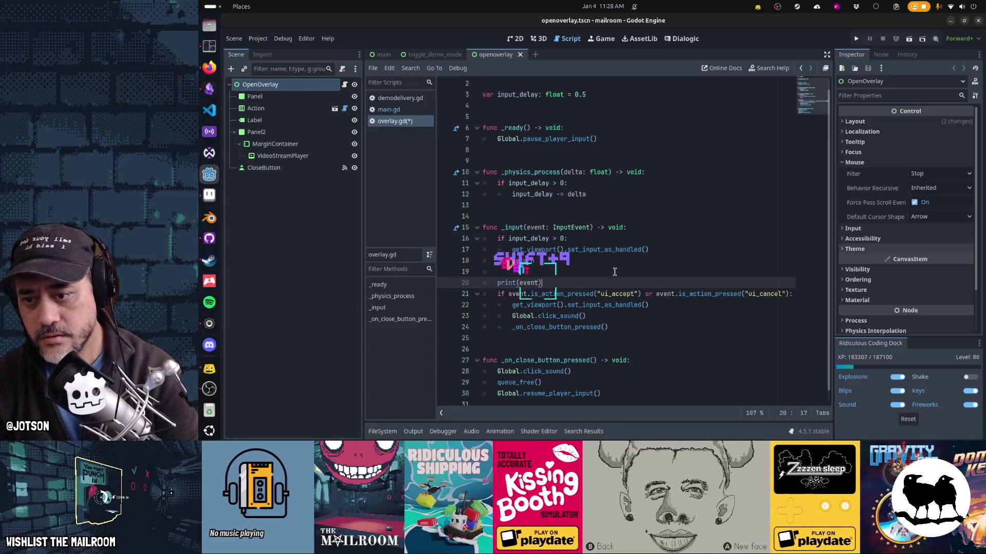
pyautogui.hotkey('ctrl', 's')
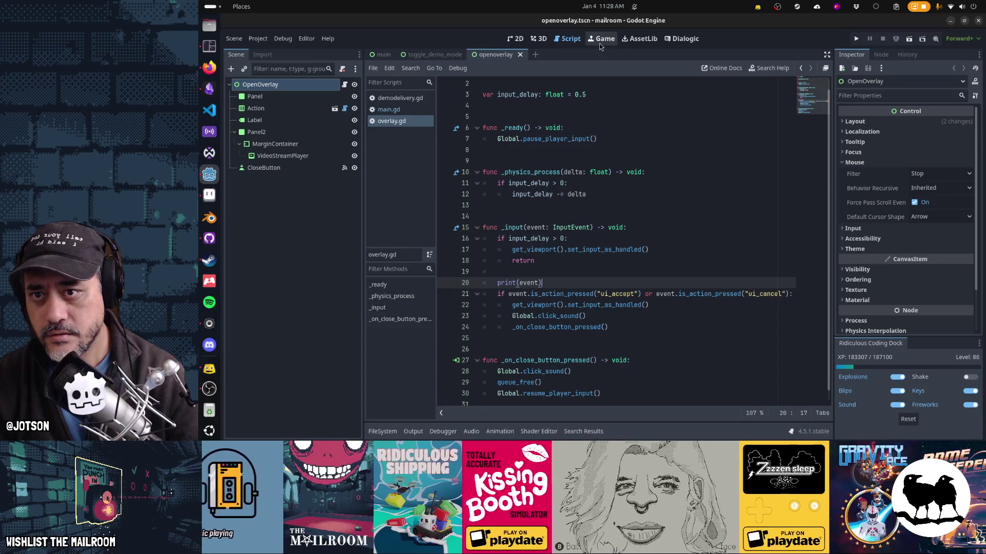
# Enable embedded game mode, run the scene with F6, and show the Output log.
pyautogui.click(603, 39)
pyautogui.click(609, 67)
pyautogui.click(618, 83)
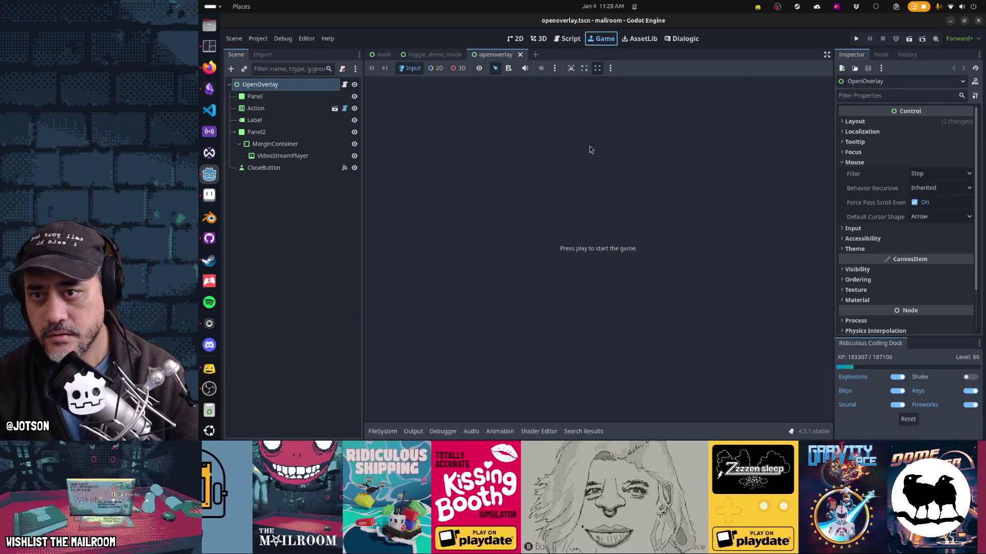
pyautogui.press('F6')
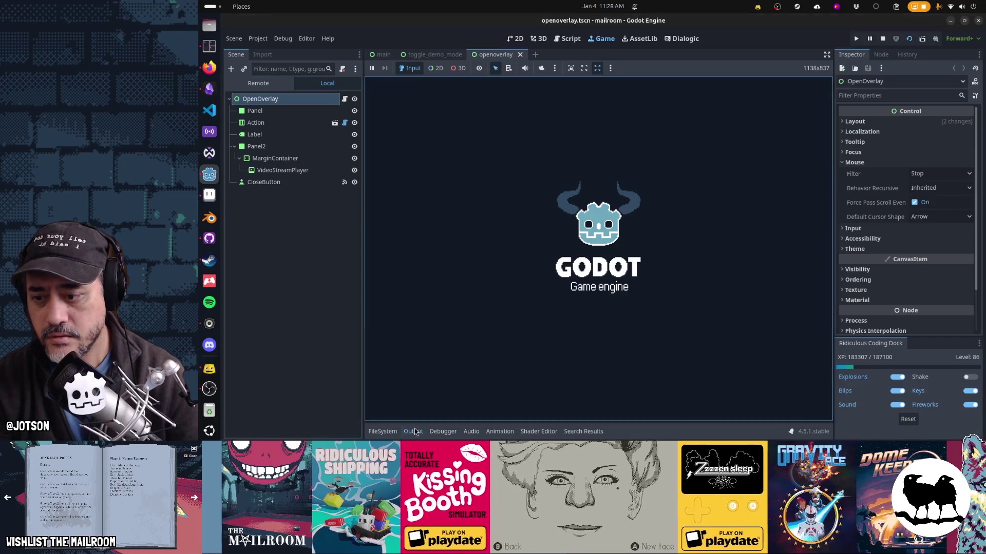
pyautogui.click(414, 432)
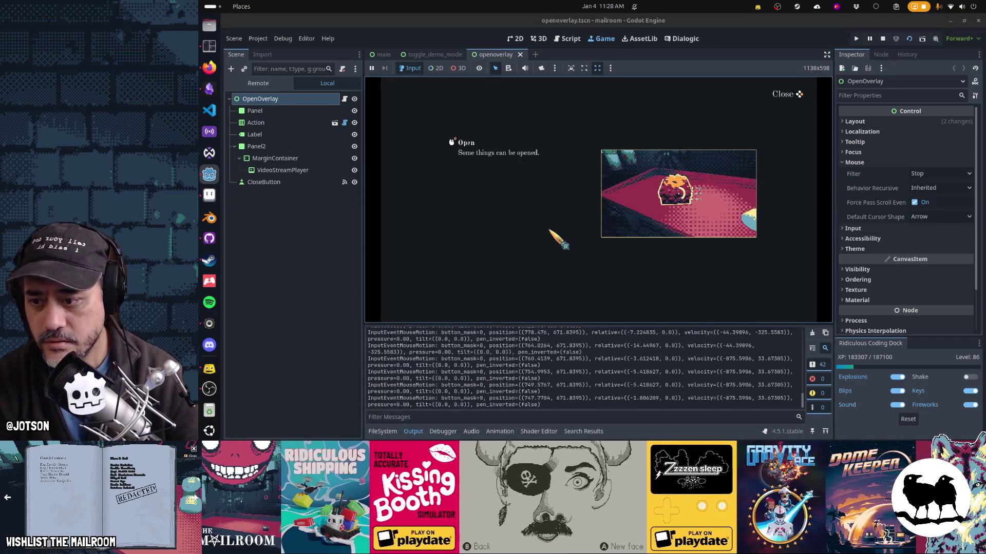
# Click the overlay repeatedly to log mouse button events, then stop the game with F8.
pyautogui.doubleClick(547, 230)
pyautogui.doubleClick(547, 230)
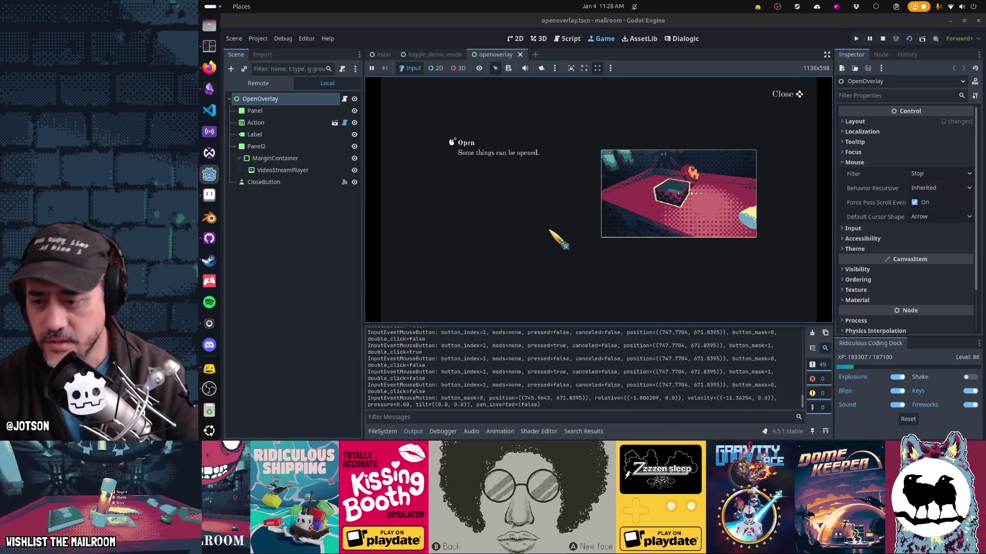
pyautogui.doubleClick(548, 230)
pyautogui.doubleClick(547, 230)
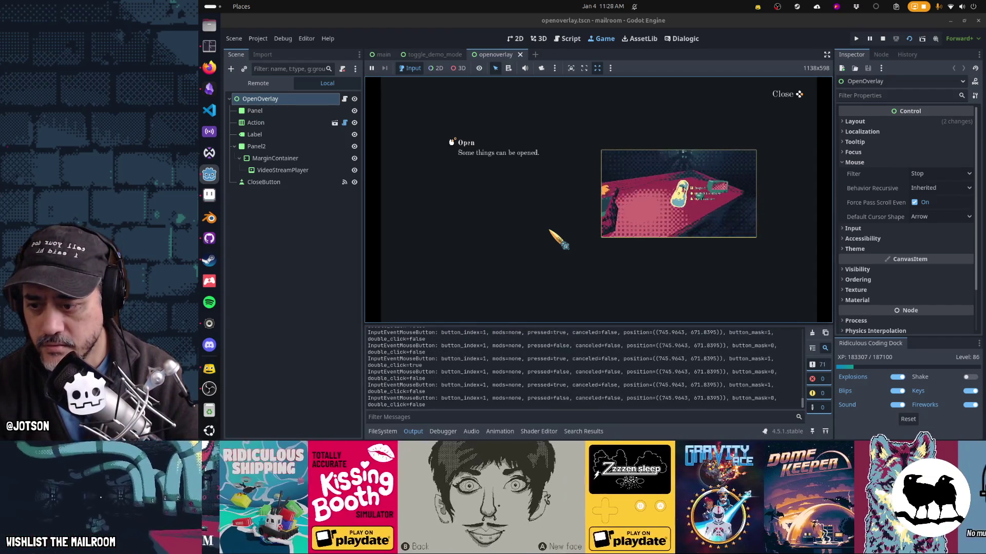
pyautogui.doubleClick(548, 231)
pyautogui.doubleClick(548, 230)
pyautogui.doubleClick(549, 231)
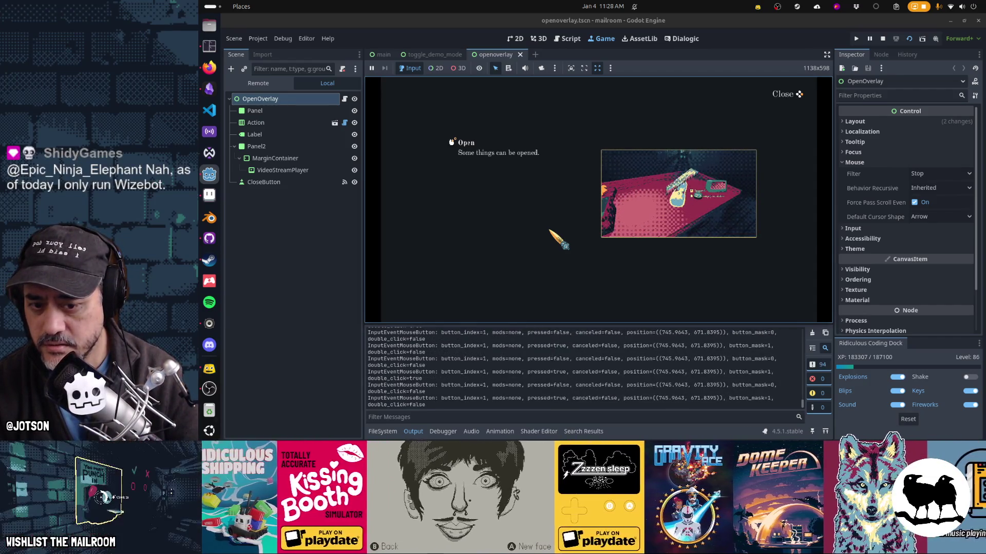
pyautogui.doubleClick(548, 231)
pyautogui.doubleClick(548, 231)
pyautogui.press('F8')
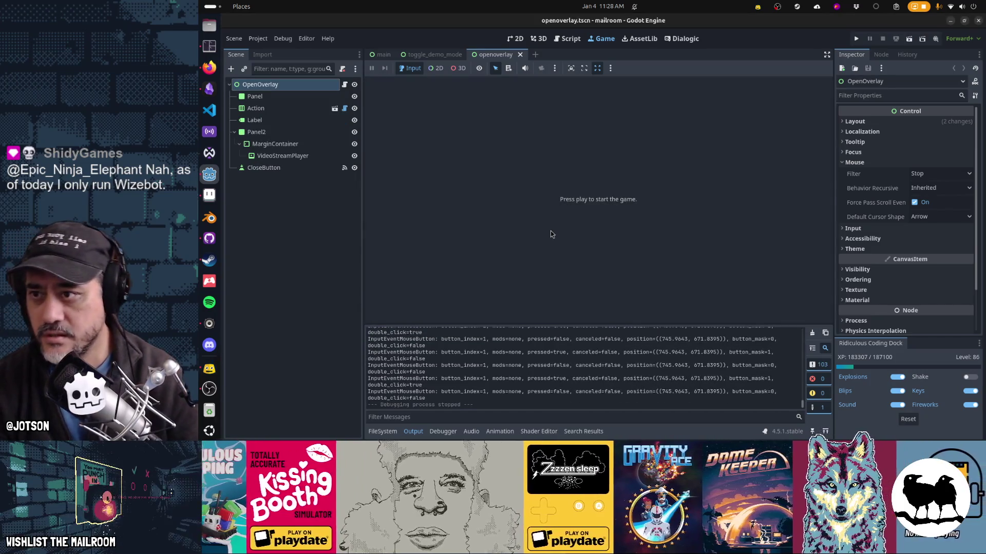
# In Project Settings' Input Map, filter actions for ui_accept, then clear the filter to show built-ins.
pyautogui.click(263, 41)
pyautogui.click(268, 49)
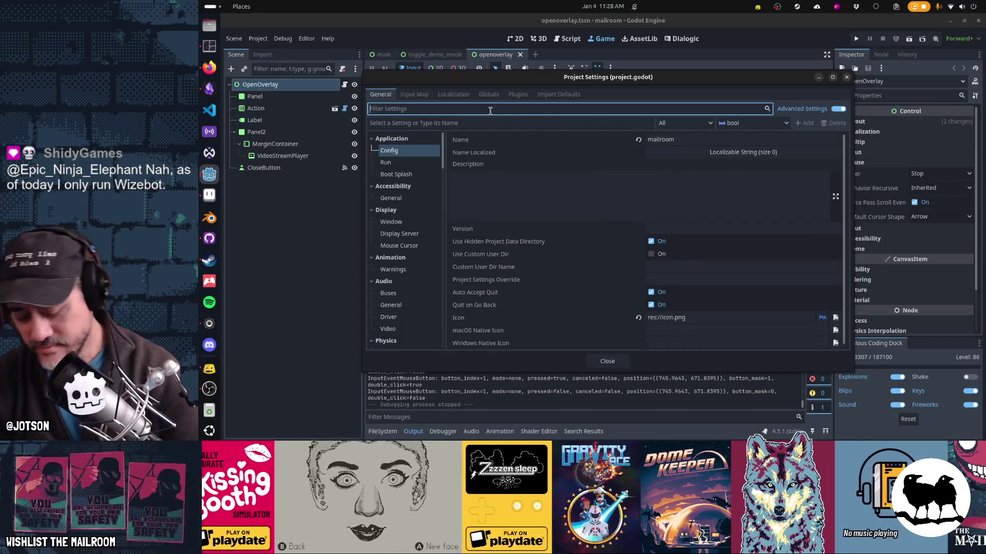
pyautogui.write('ui_accept')
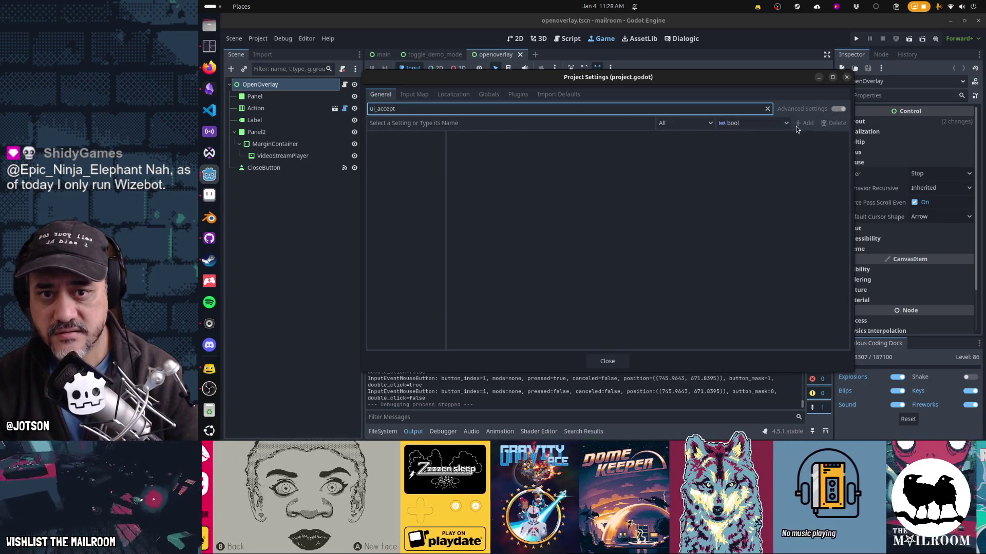
pyautogui.click(767, 108)
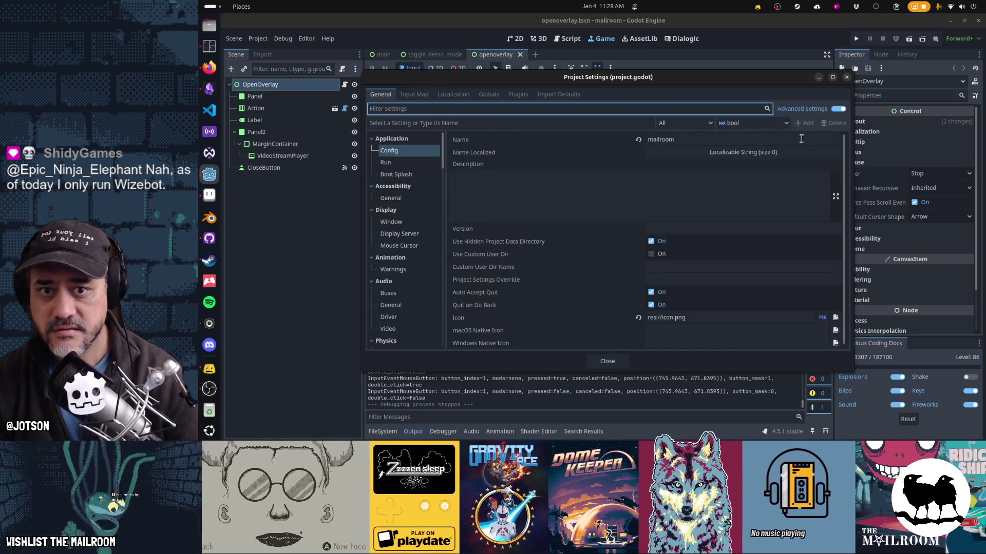
pyautogui.click(422, 97)
pyautogui.write('ui_accept')
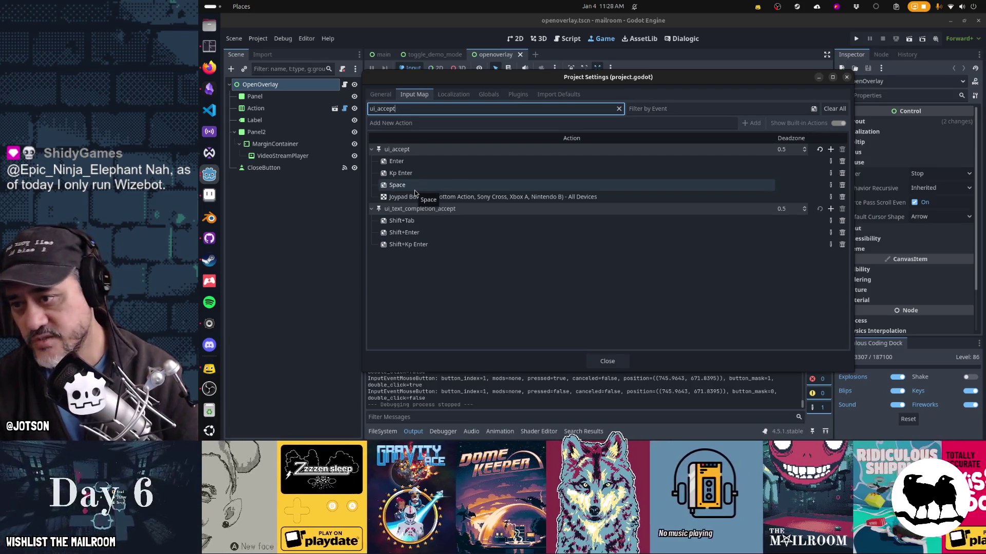
pyautogui.hotkey('ctrl', 'a')
pyautogui.press('BackSpace')
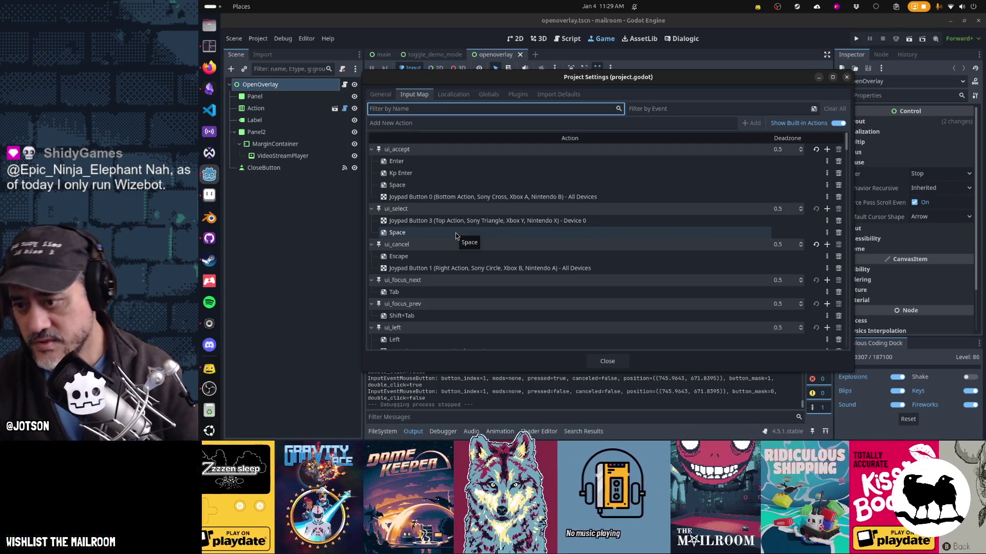
# Filter by Left Mouse Button event, finding the primary and dialogic_default_action actions.
pyautogui.scroll(-5, 456, 236)
pyautogui.scroll(-5, 456, 236)
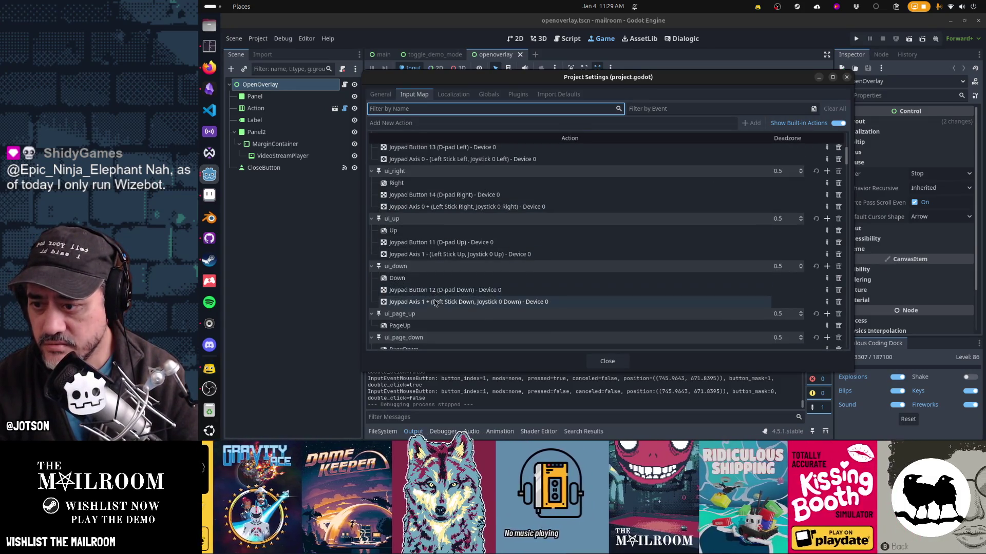
pyautogui.scroll(6, 434, 241)
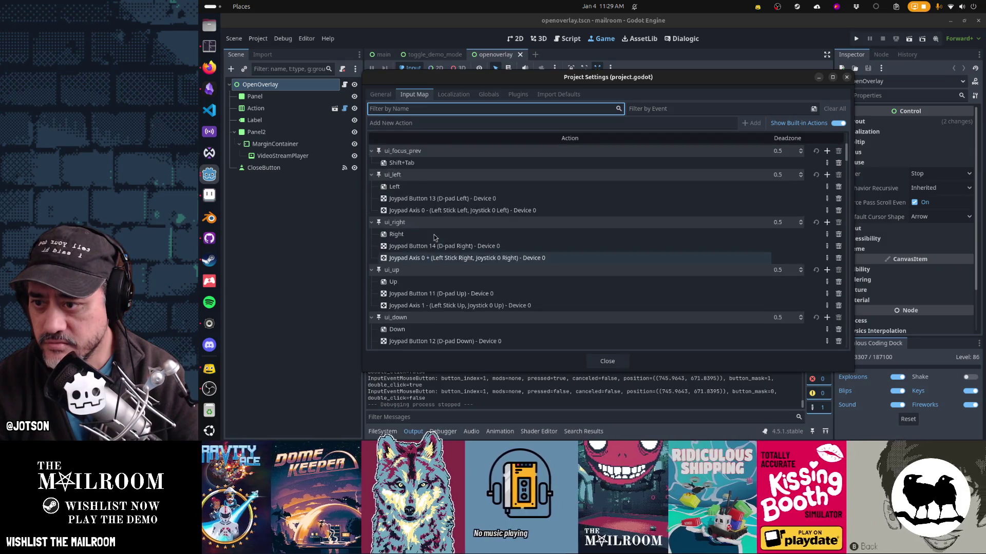
pyautogui.scroll(-12, 434, 238)
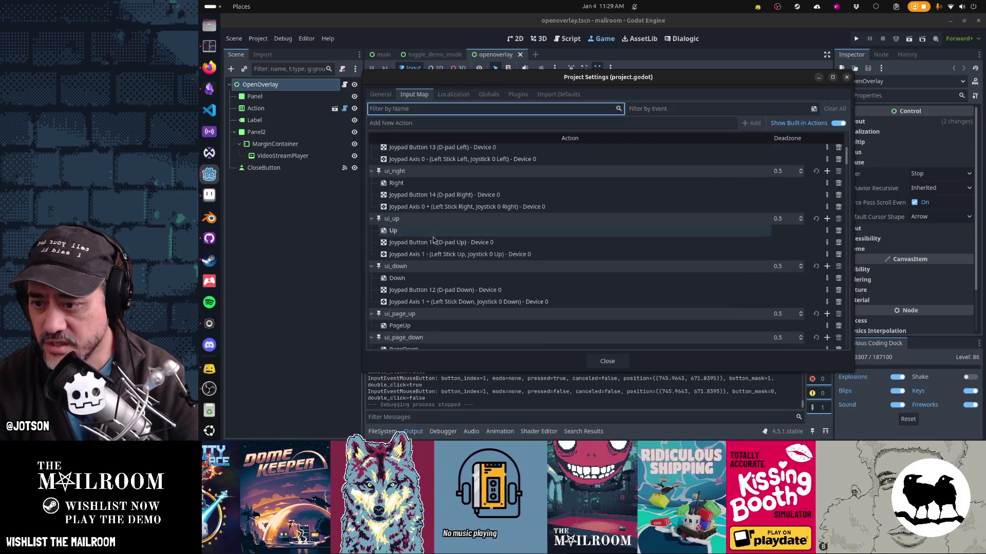
pyautogui.scroll(-8, 434, 240)
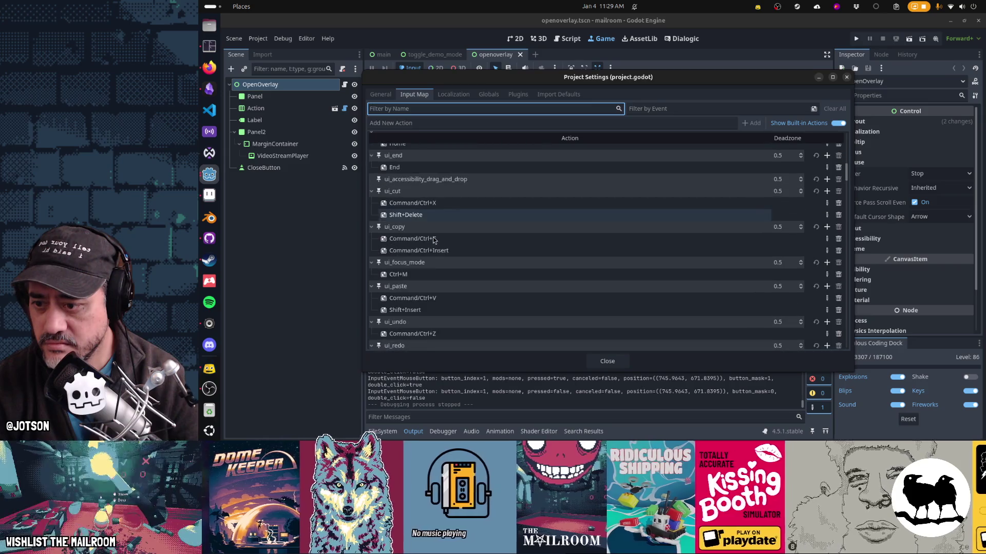
pyautogui.scroll(-9, 434, 240)
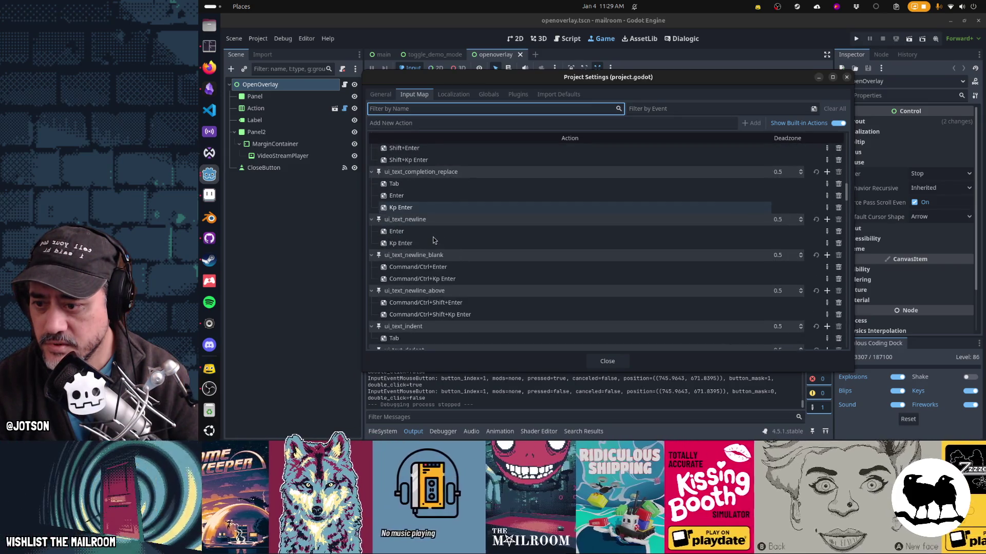
pyautogui.scroll(-15, 434, 240)
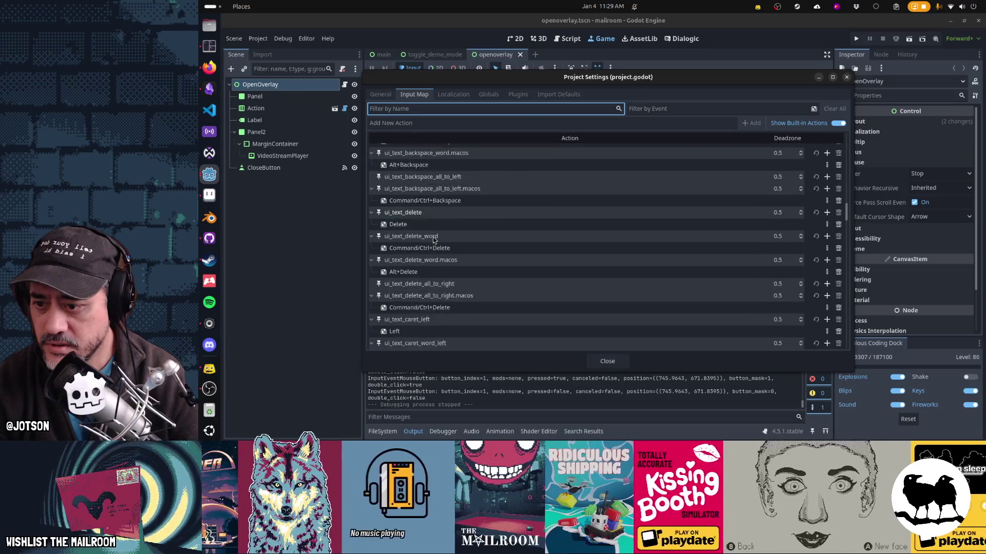
pyautogui.scroll(20, 434, 239)
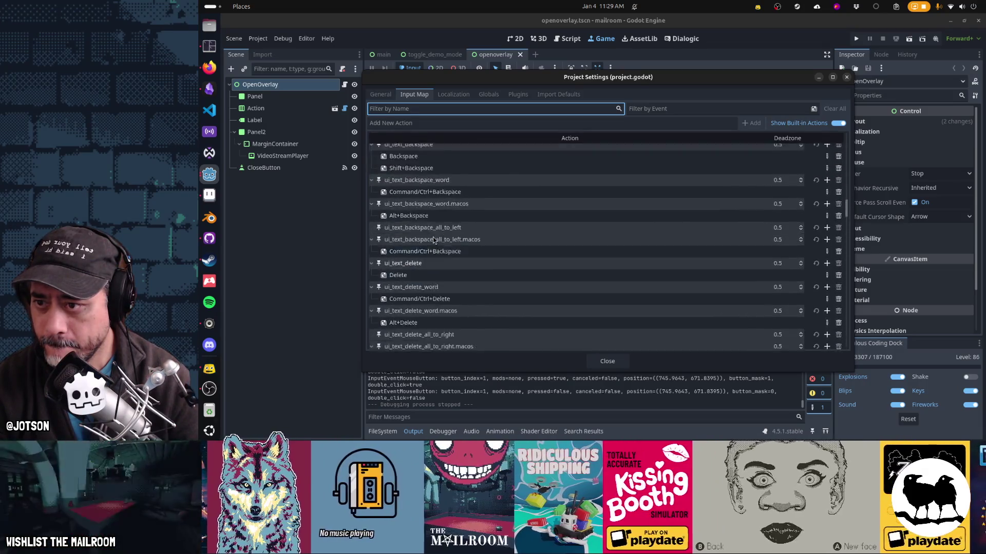
pyautogui.click(691, 108)
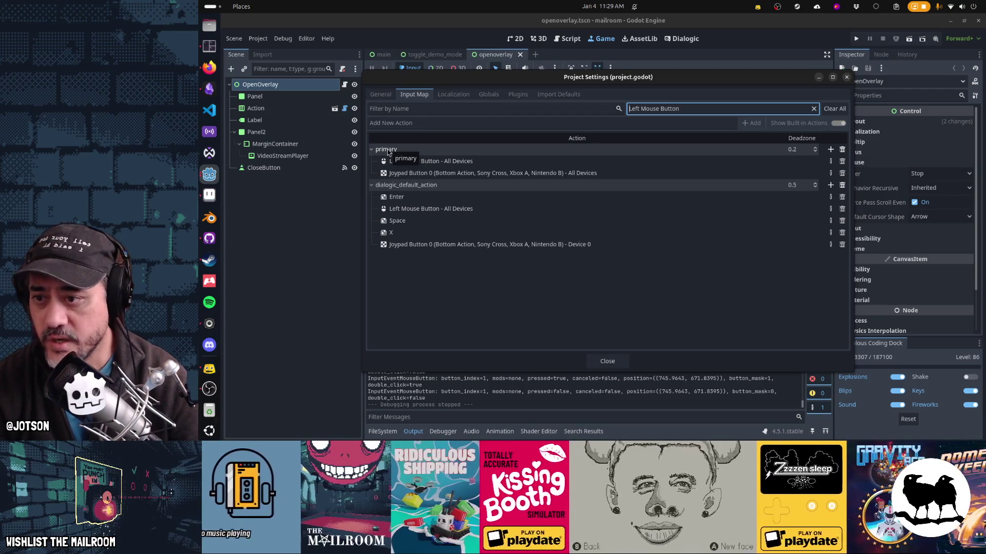
pyautogui.hotkey('alt', 'Tab')
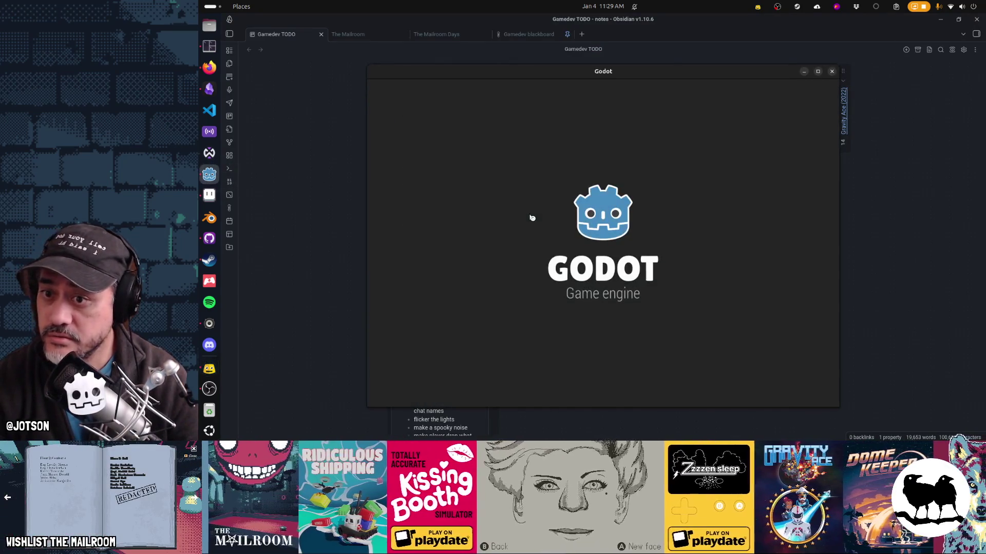
# Remove the print(event) line and replace "ui_accept" with "primary" in overlay.gd.
pyautogui.doubleClick(451, 124)
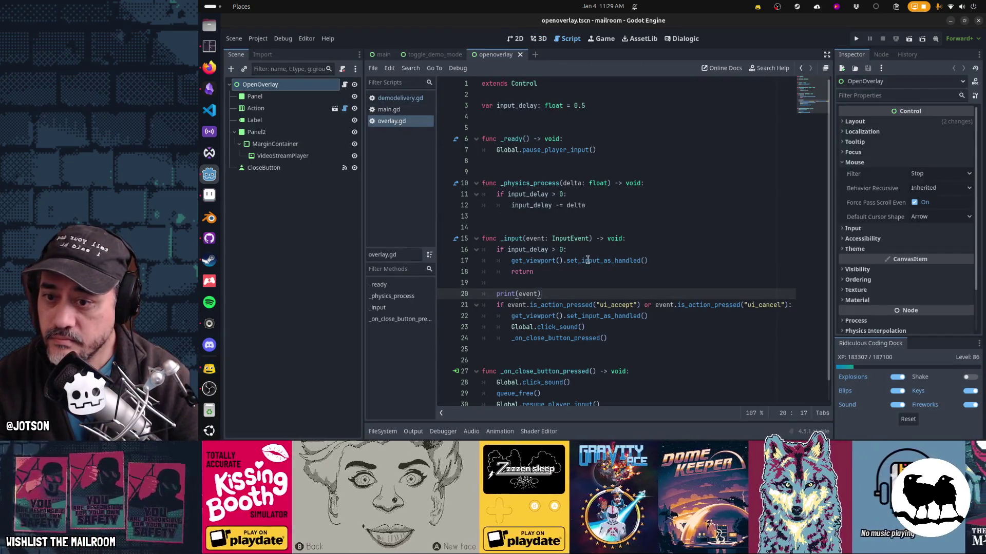
pyautogui.hotkey('ctrl', 'x')
pyautogui.hotkey('ctrl', 'z')
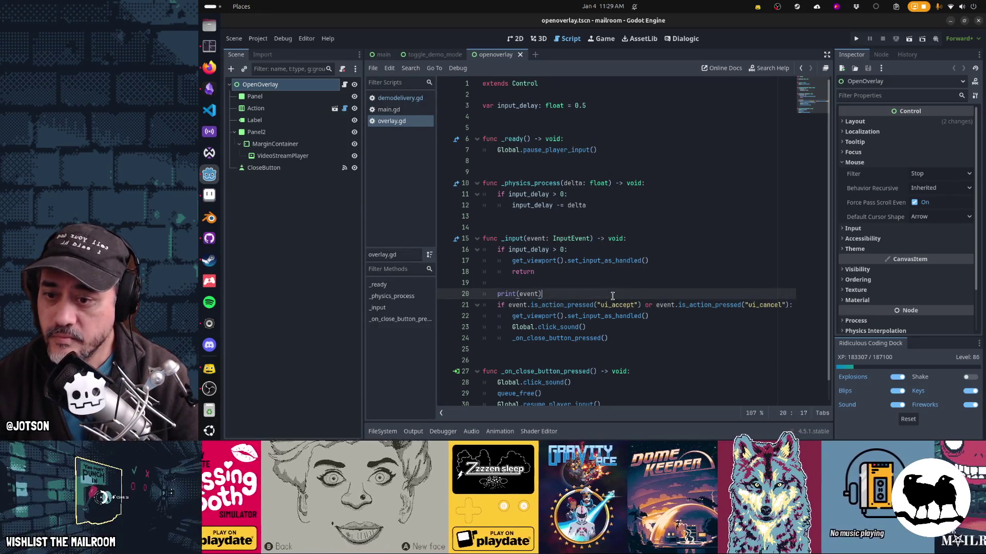
pyautogui.hotkey('ctrl', 'x')
pyautogui.doubleClick(615, 295)
pyautogui.write('primary')
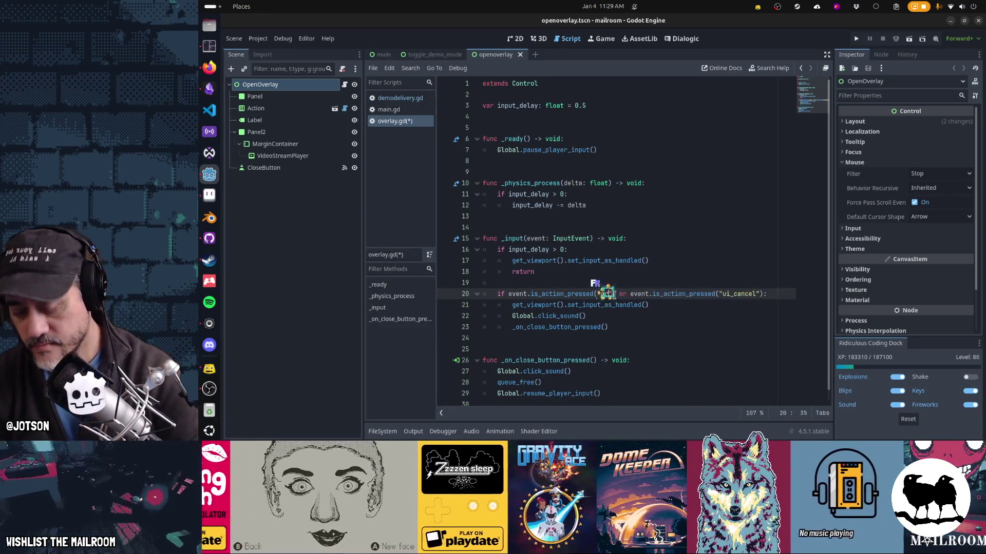
# Run the overlay scene embedded with F6 and confirm a click dismisses the overlay.
pyautogui.click(602, 39)
pyautogui.click(610, 69)
pyautogui.press('F6')
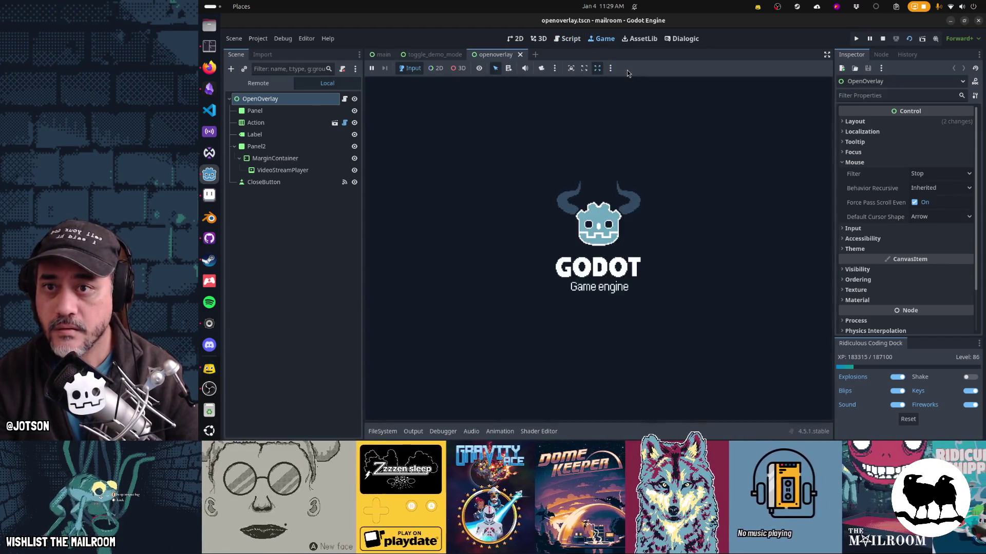
pyautogui.click(813, 136)
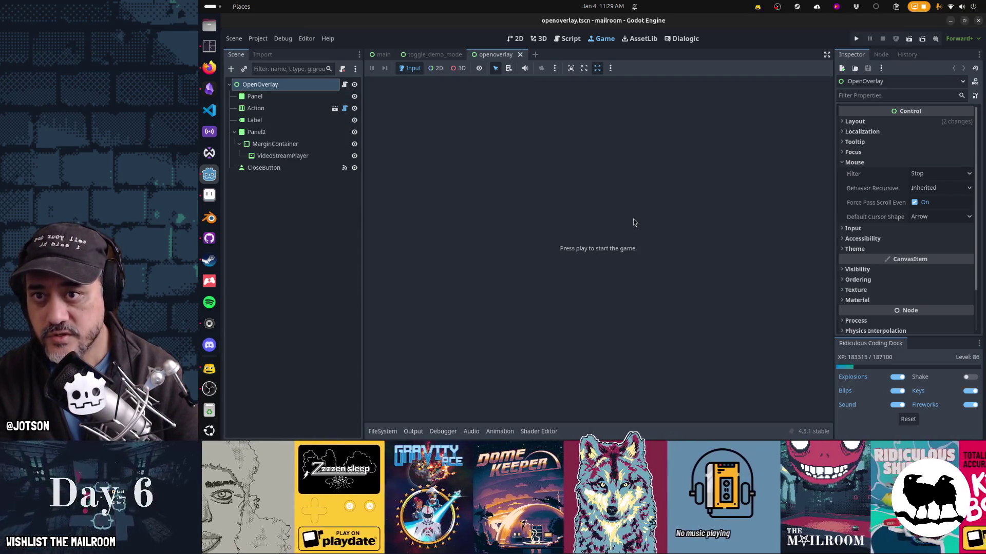
pyautogui.hotkey('ctrl', 'F3')
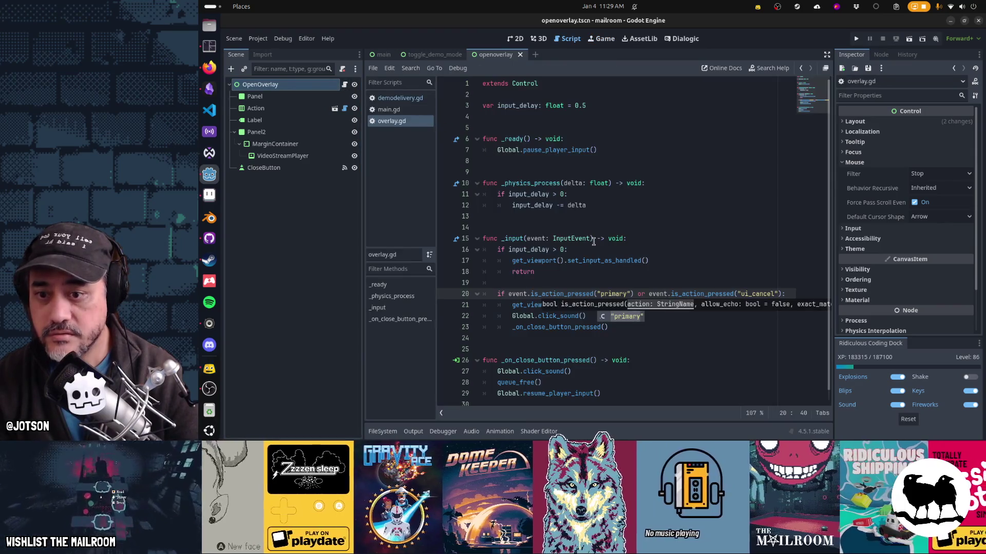
pyautogui.click(589, 191)
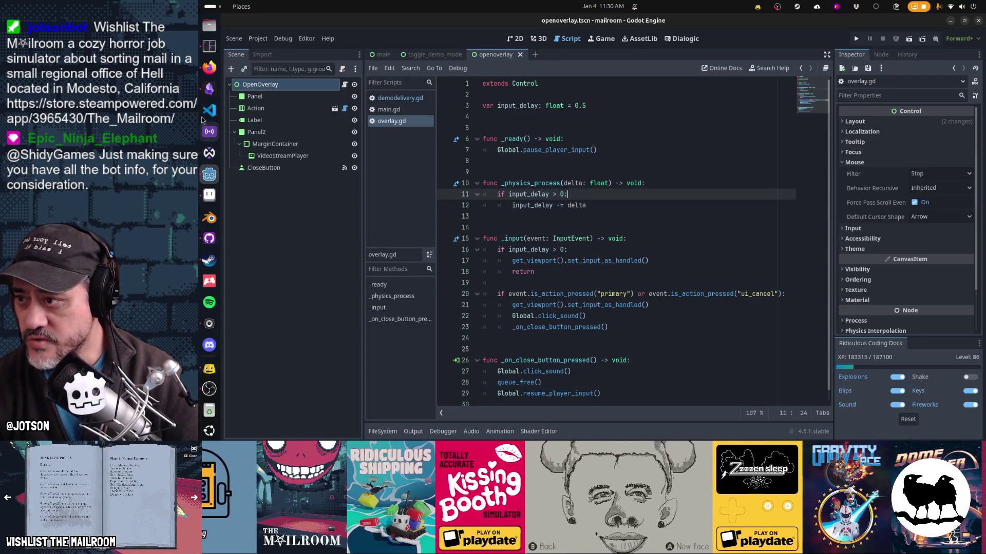
pyautogui.click(209, 89)
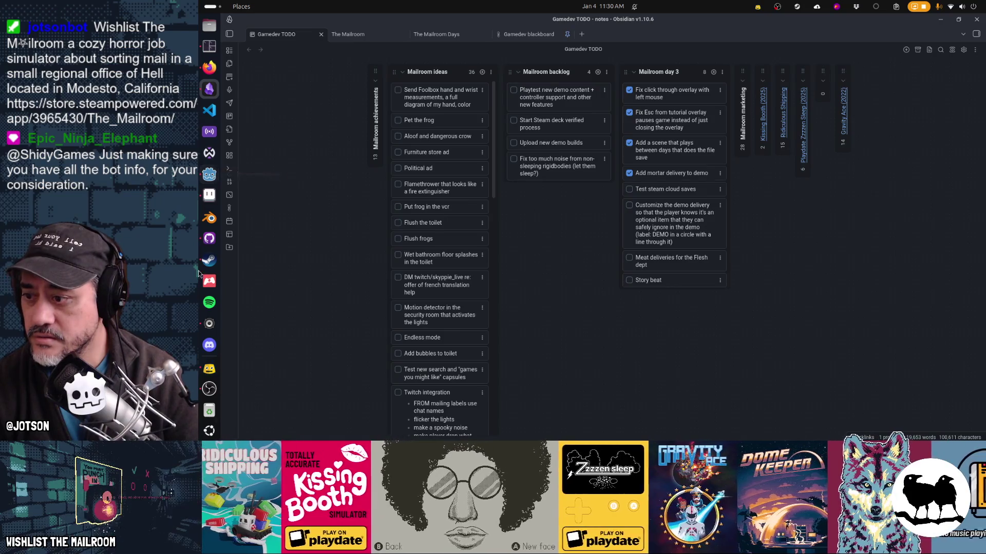
# Commit to main with summary 'Fixed click through tutorials with left mouse button and A button'.
pyautogui.click(209, 238)
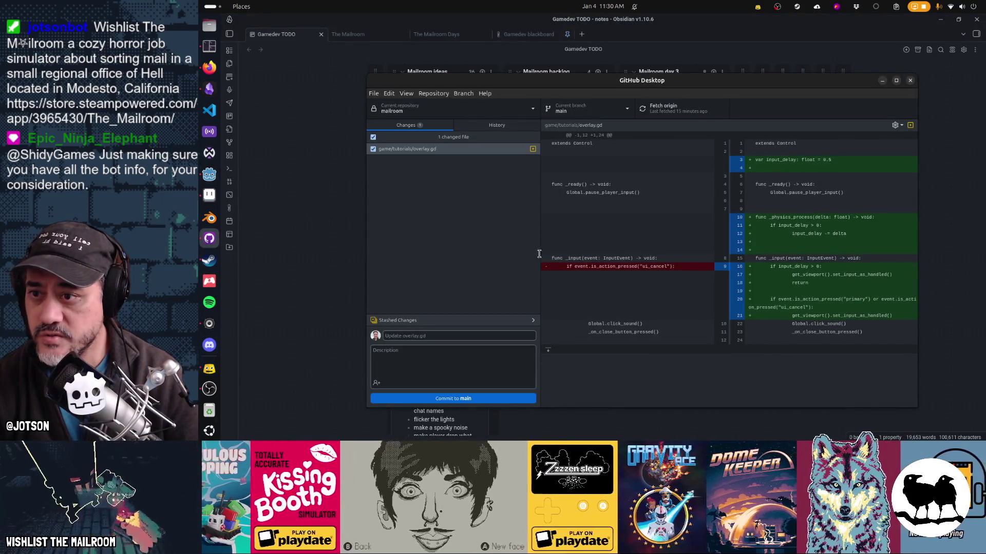
pyautogui.write('F')
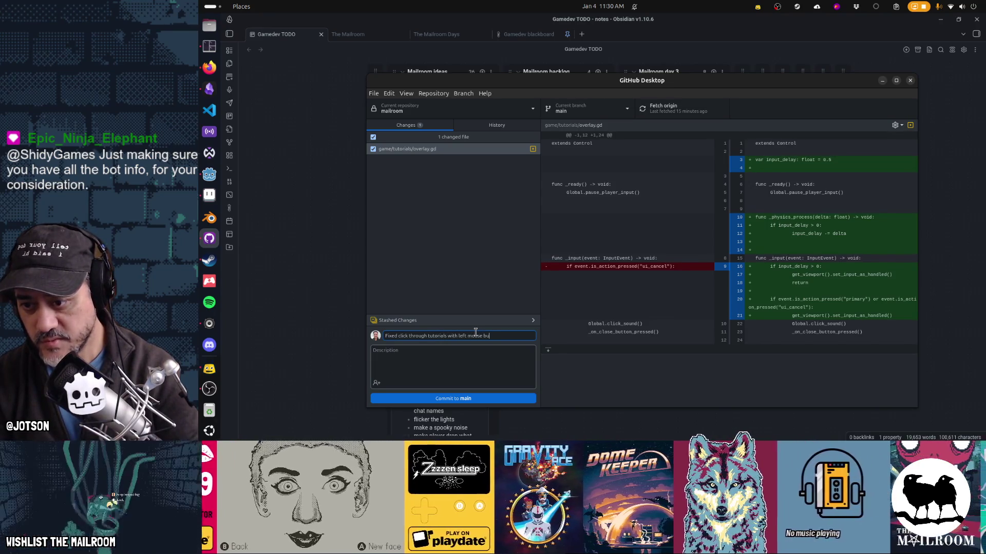
pyautogui.write('and A button')
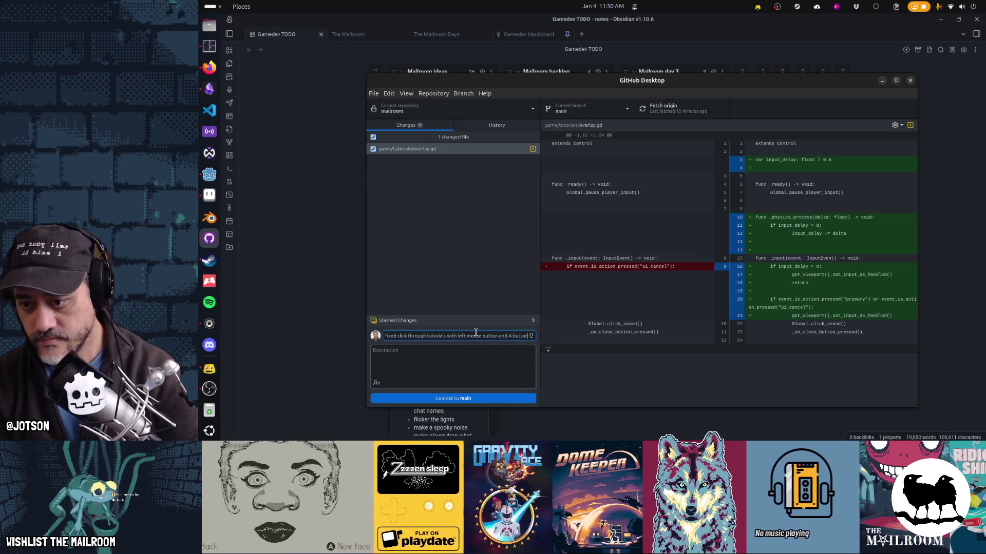
pyautogui.click(481, 398)
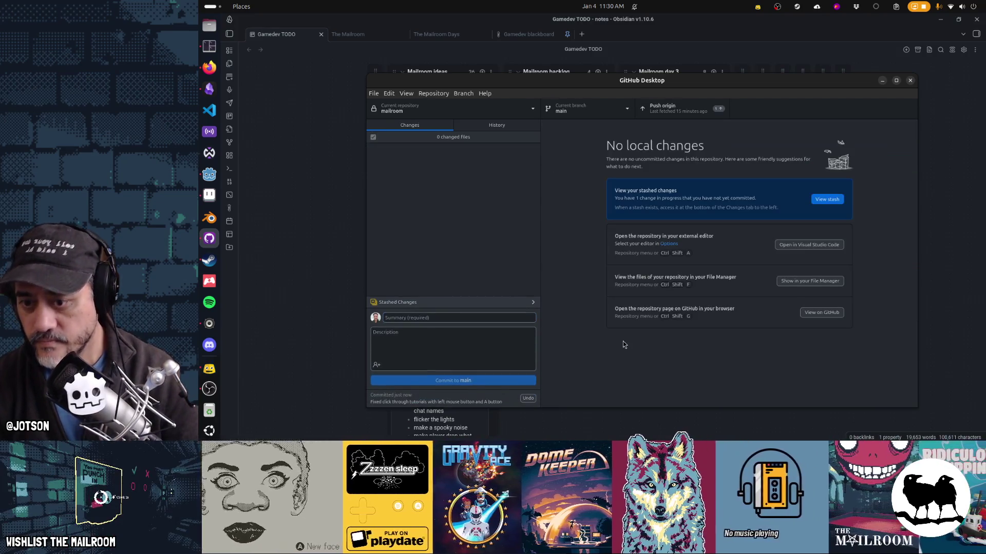
pyautogui.click(670, 50)
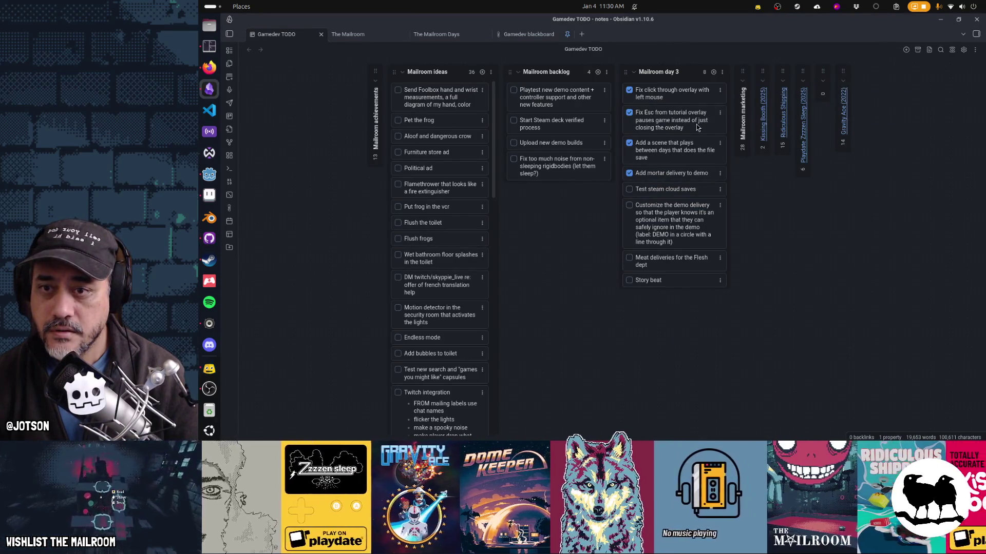
# Archive the board's completed cards and drag Test steam cloud saves into Mailroom backlog.
pyautogui.click(975, 49)
pyautogui.click(964, 83)
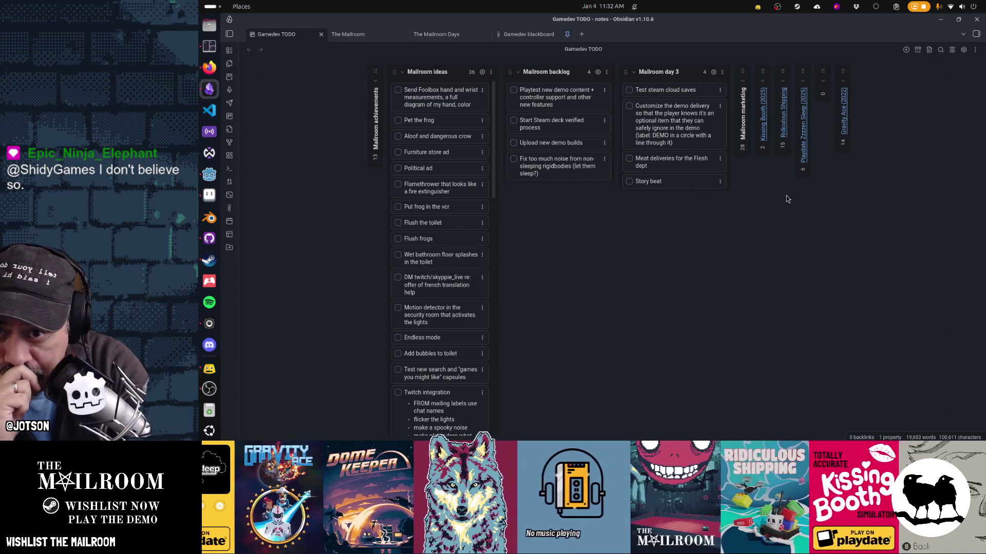
pyautogui.moveTo(708, 92)
pyautogui.mouseDown()
pyautogui.moveTo(602, 153)
pyautogui.moveTo(600, 182)
pyautogui.moveTo(597, 166)
pyautogui.mouseUp()
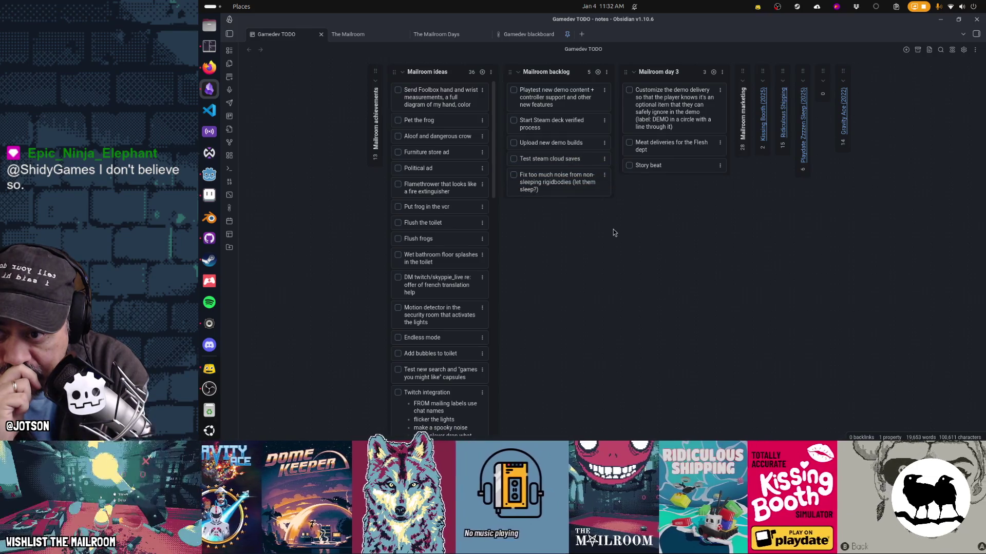
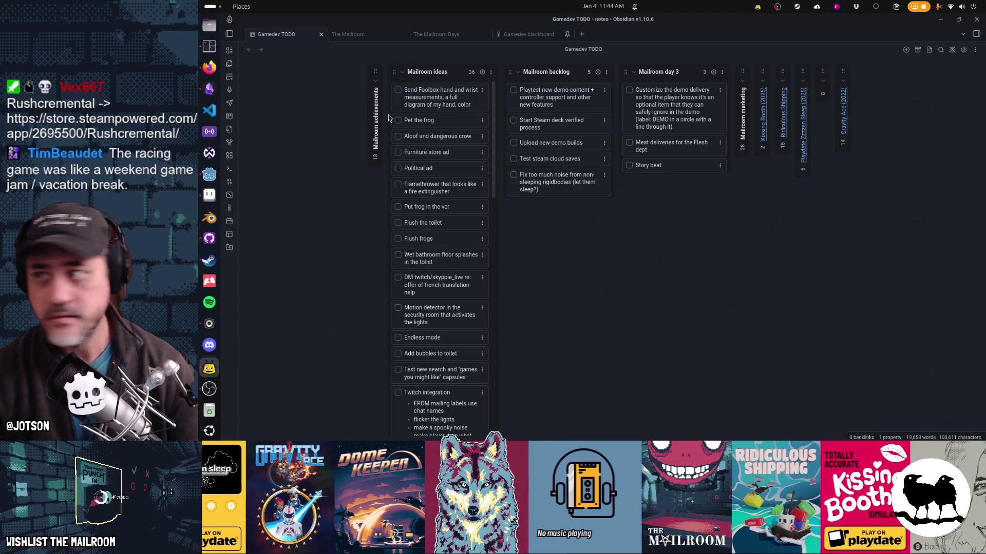
# Bring the Firefox window with the Rushcremental Steam store page to the front.
pyautogui.click(215, 72)
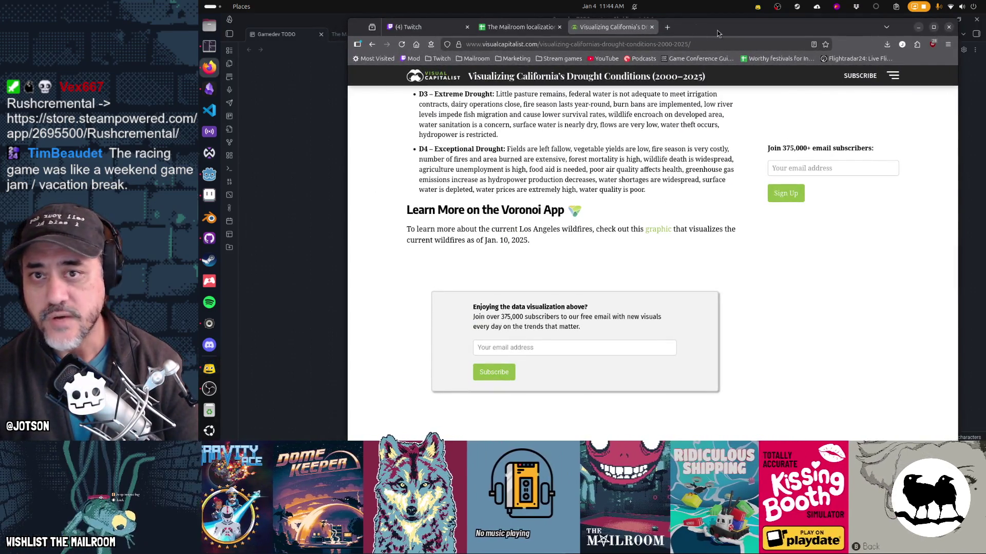
pyautogui.click(918, 27)
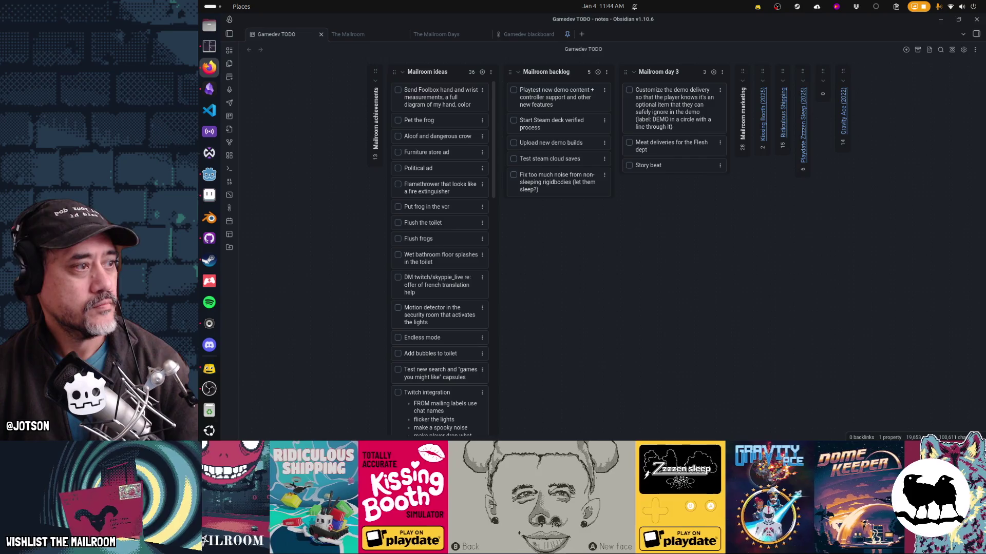
pyautogui.click(209, 67)
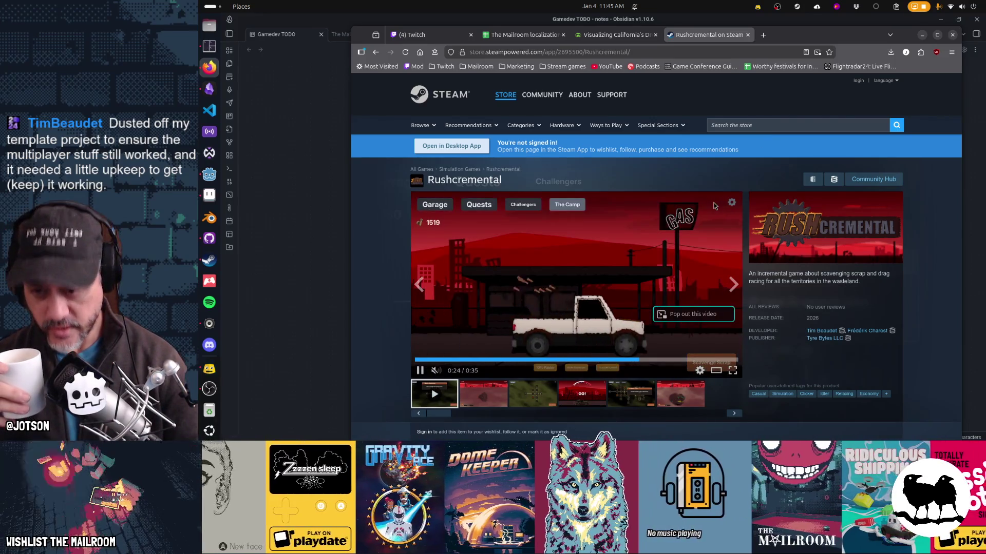
# Browse the Rushcremental Demo store page, then minimize Firefox.
pyautogui.scroll(-5, 793, 257)
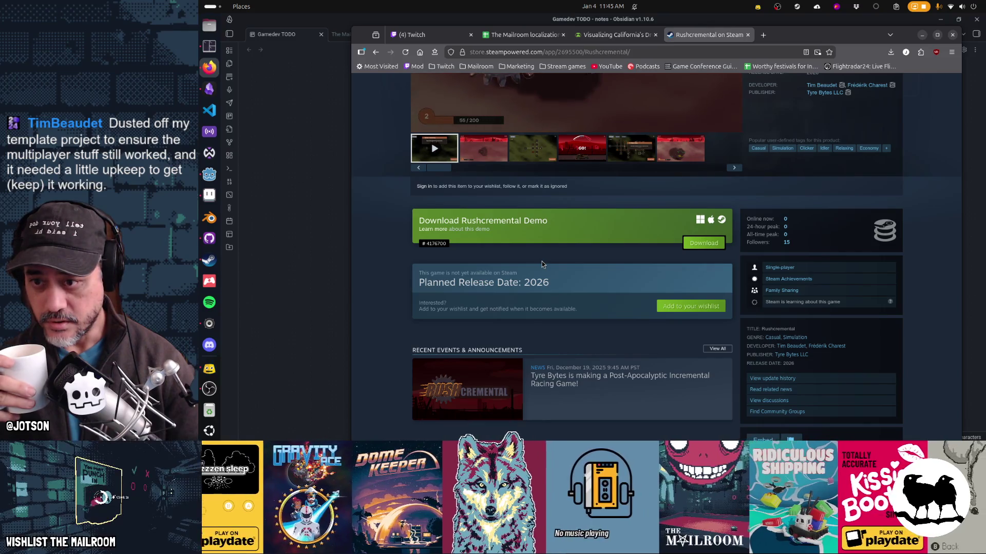
pyautogui.click(443, 230)
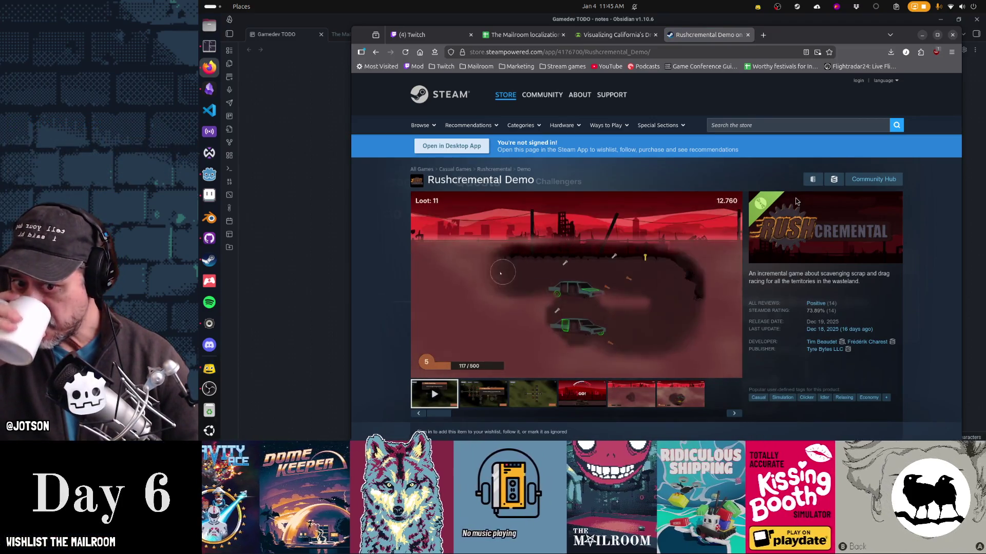
pyautogui.scroll(-15, 760, 248)
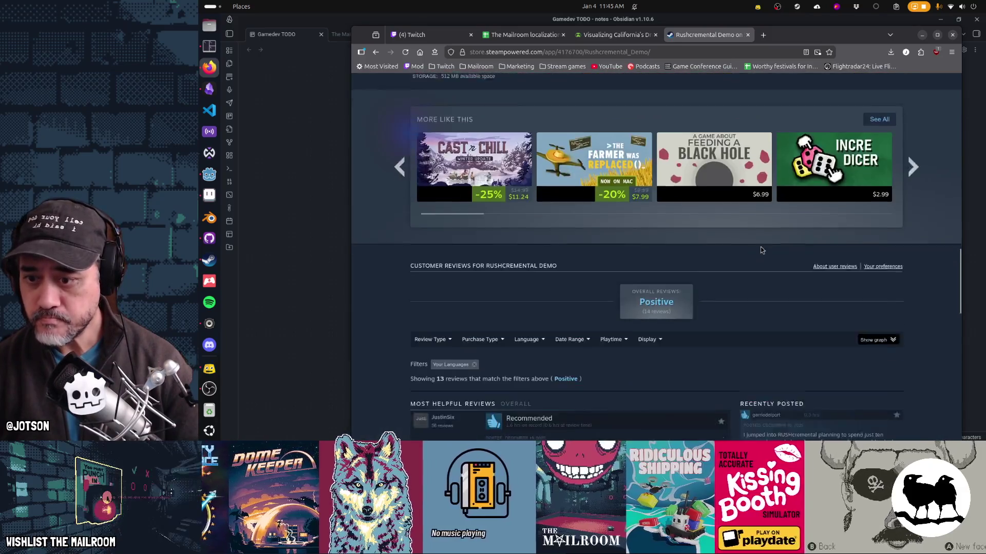
pyautogui.scroll(15, 761, 250)
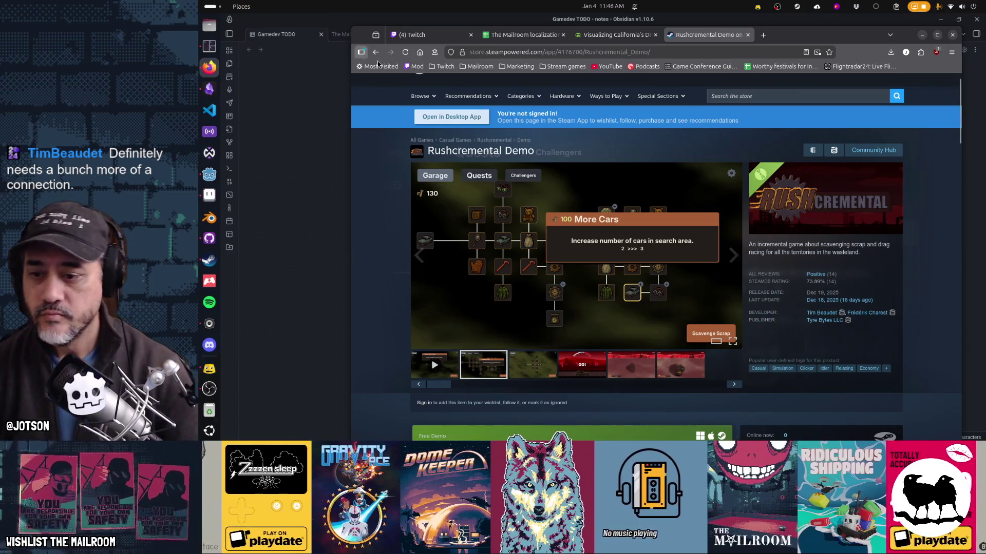
pyautogui.click(923, 36)
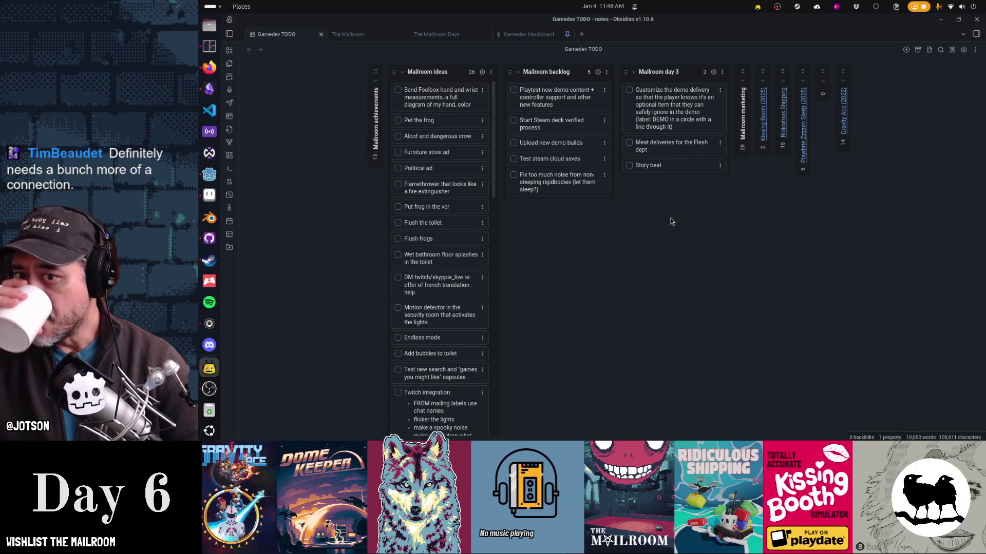
# Run the Mailroom project from the overlay.gd script editor with F5, then switch to Obsidian.
pyautogui.click(209, 174)
pyautogui.click(611, 238)
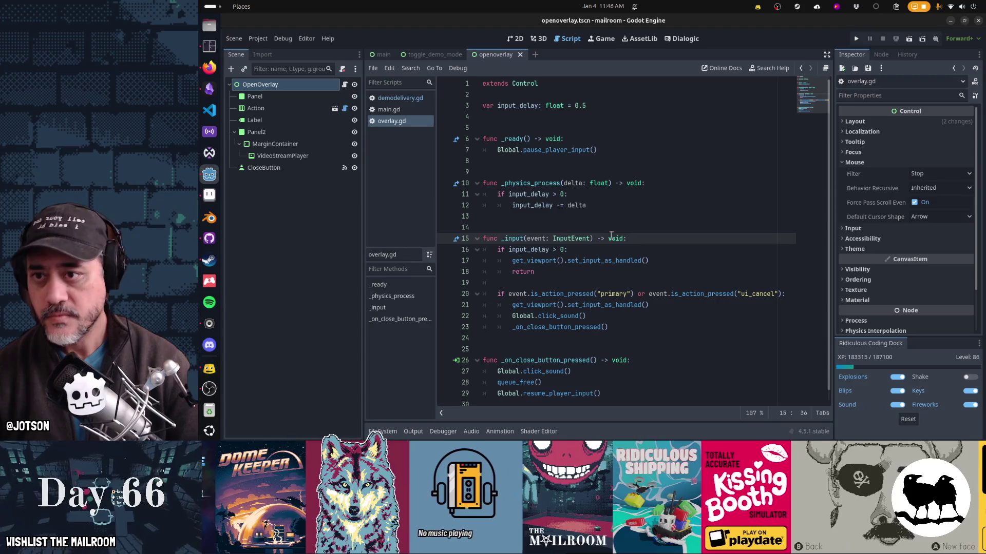
pyautogui.click(599, 148)
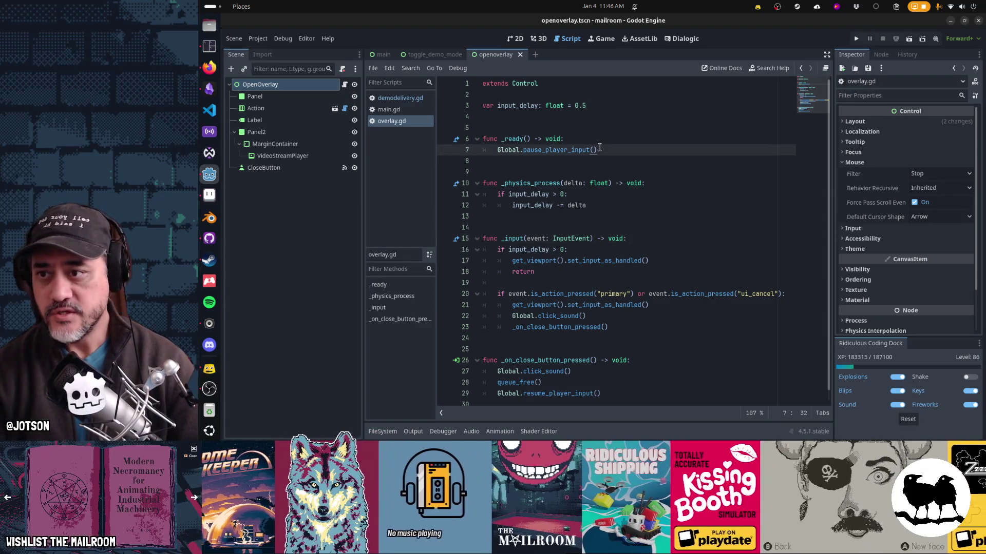
pyautogui.press('F5')
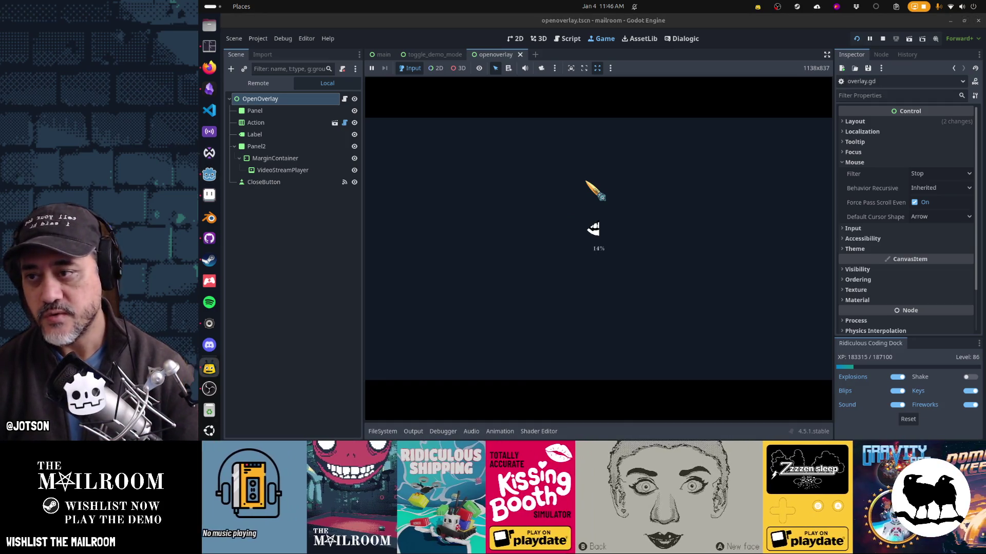
pyautogui.hotkey('alt', 'Tab')
pyautogui.hotkey('alt', 'Tab')
pyautogui.hotkey('alt', 'Tab')
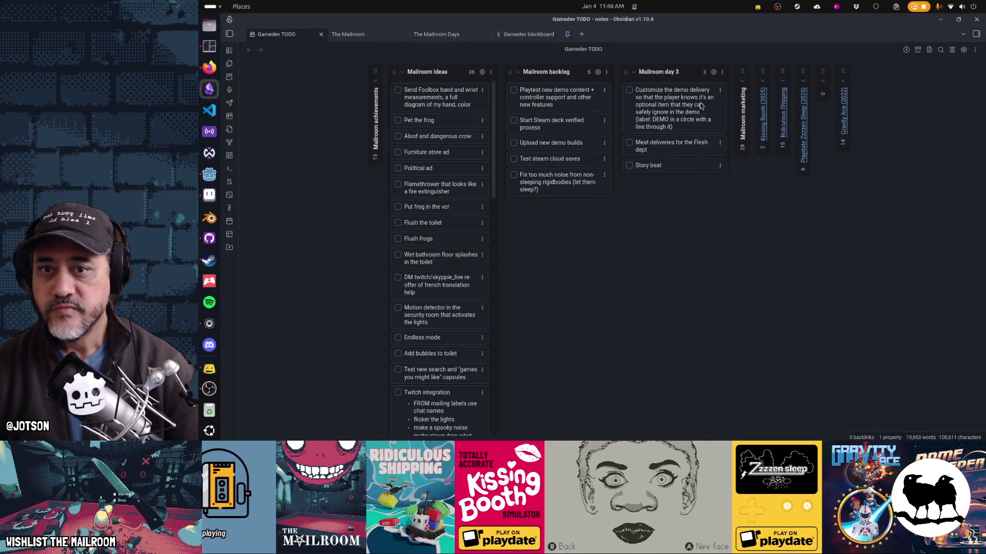
# Add an 'Allow harvesting mushrooms without the knife' card and move it and the demo delivery card to Mailroom backlog.
pyautogui.click(712, 72)
pyautogui.write('All')
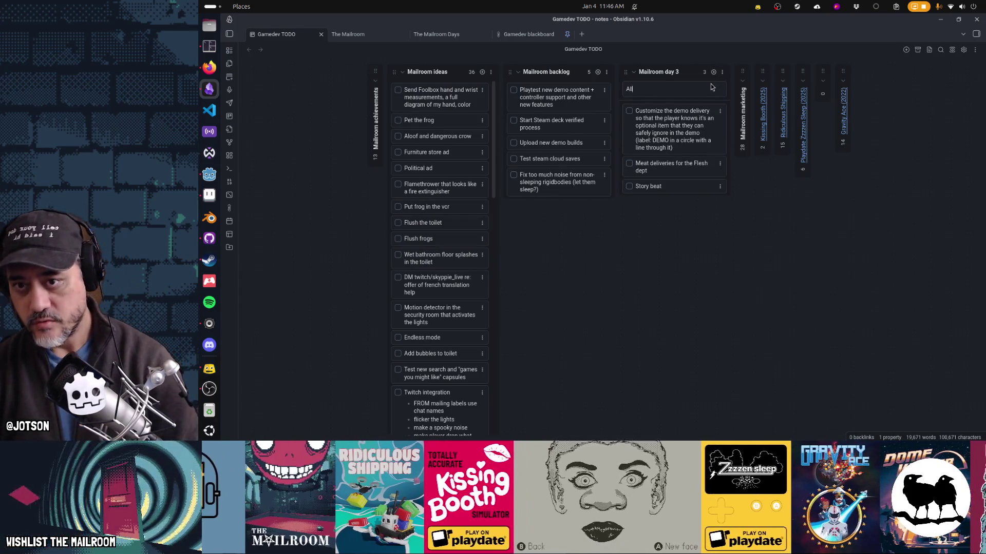
pyautogui.write('ow harvesting mushr')
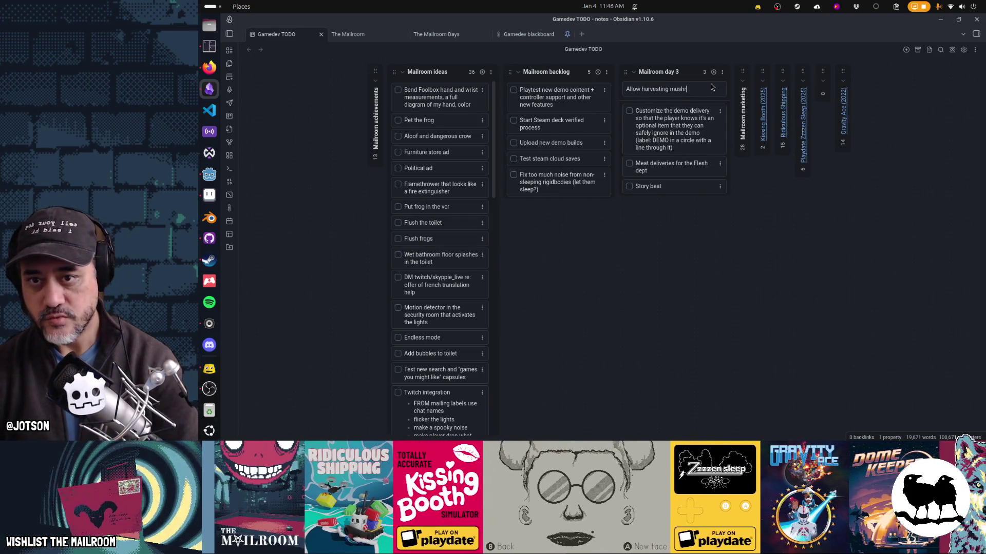
pyautogui.write('ooms without the knife')
pyautogui.press('Return')
pyautogui.moveTo(657, 94)
pyautogui.mouseDown()
pyautogui.moveTo(539, 149)
pyautogui.moveTo(546, 95)
pyautogui.mouseUp()
pyautogui.moveTo(644, 105)
pyautogui.mouseDown()
pyautogui.moveTo(591, 107)
pyautogui.moveTo(562, 125)
pyautogui.moveTo(576, 117)
pyautogui.moveTo(549, 103)
pyautogui.mouseUp()
pyautogui.hotkey('alt', 'Tab')
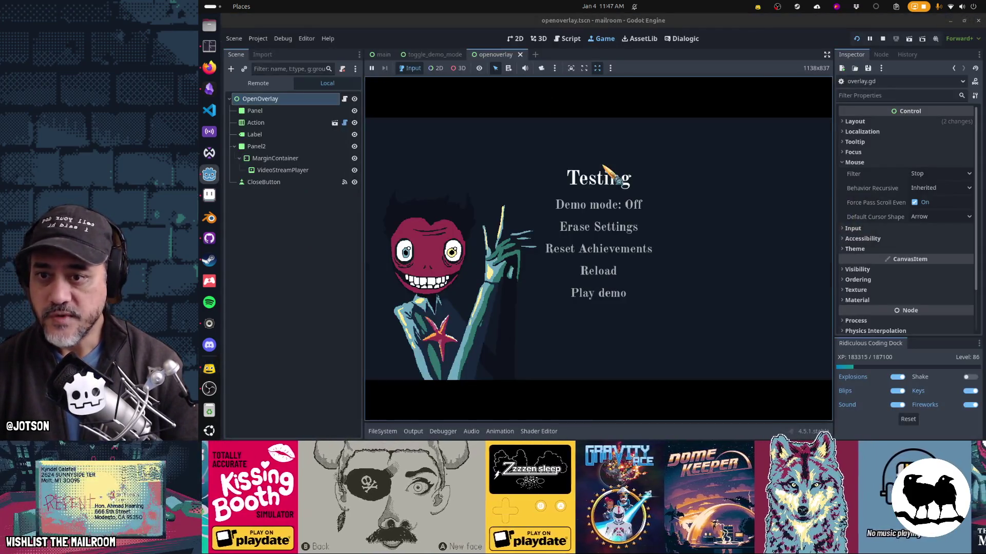
# Enable Demo mode, play the demo up to the Grind overlay, then stop the game.
pyautogui.click(611, 208)
pyautogui.click(624, 294)
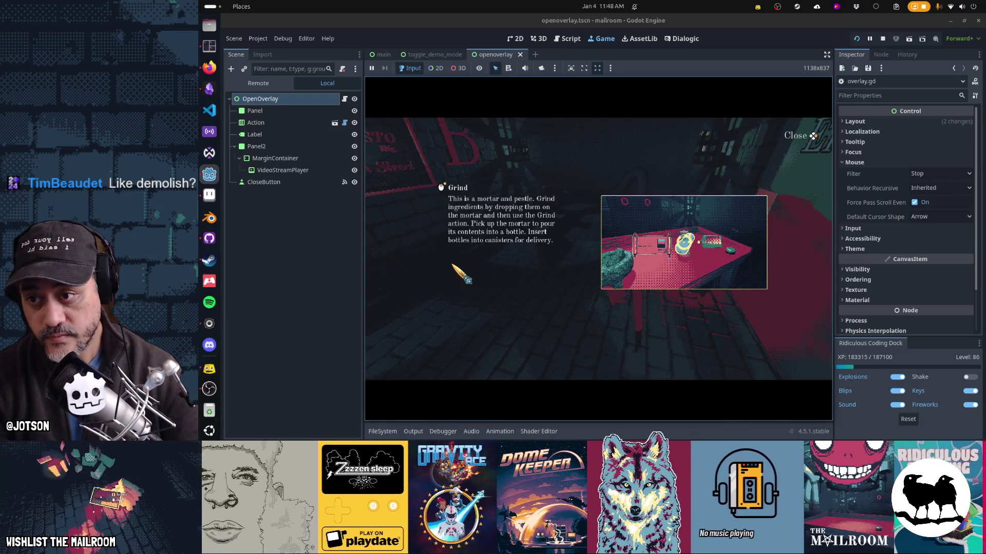
pyautogui.press('F8')
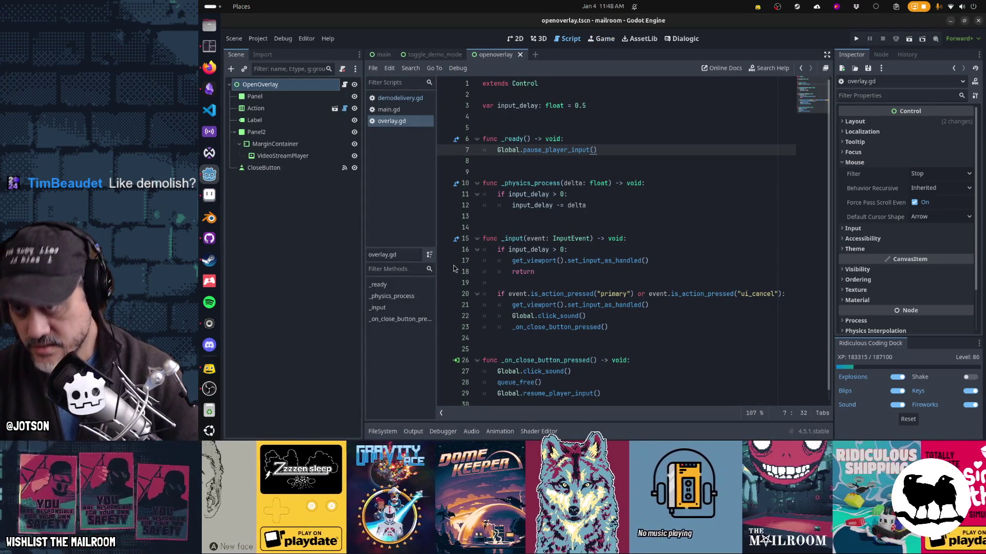
# Search 'overlay' in the resource search and open molcajeteoverlay.tscn.
pyautogui.click(589, 154)
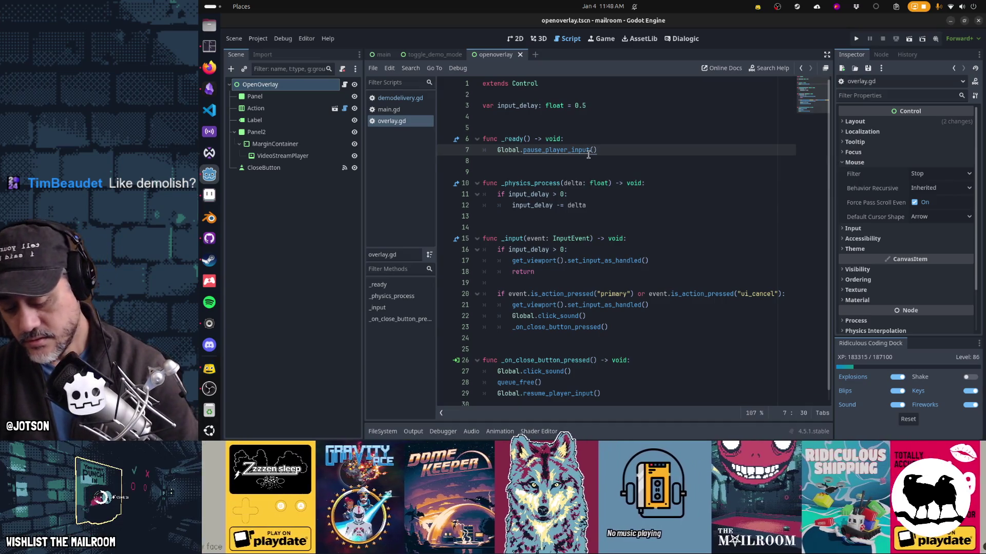
pyautogui.hotkey('alt', 'shift', 'o')
pyautogui.write('mortar')
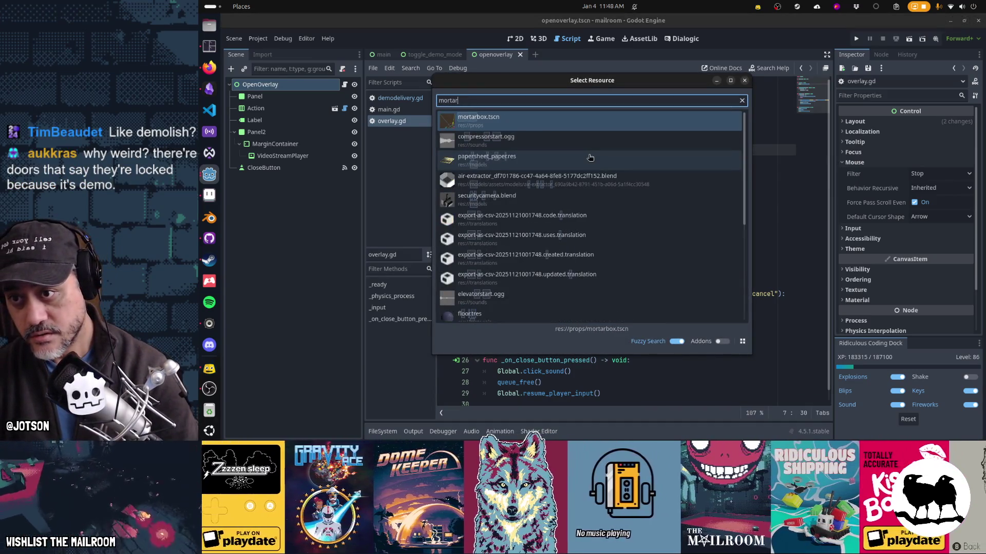
pyautogui.write('overlay')
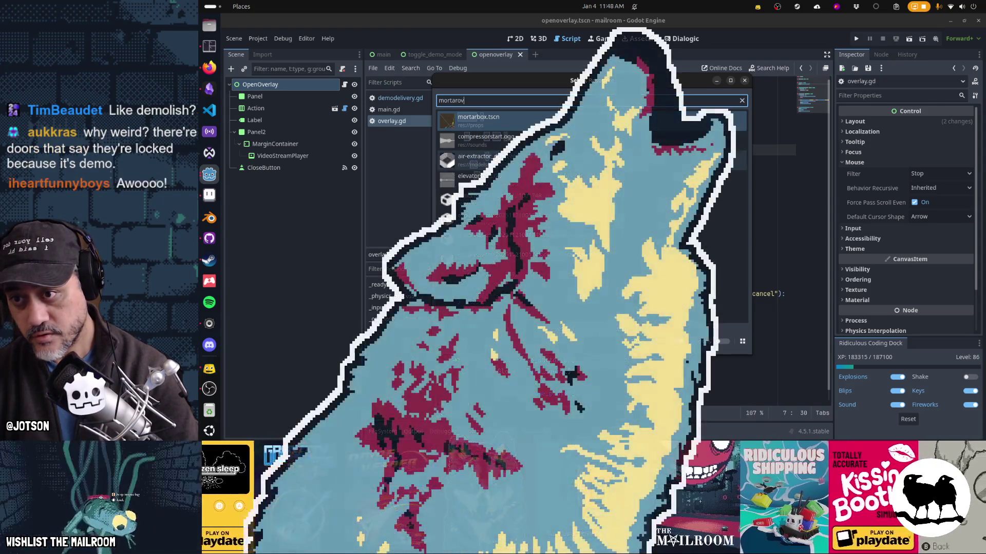
pyautogui.hotkey('ctrl', 'a')
pyautogui.write('grindovarly')
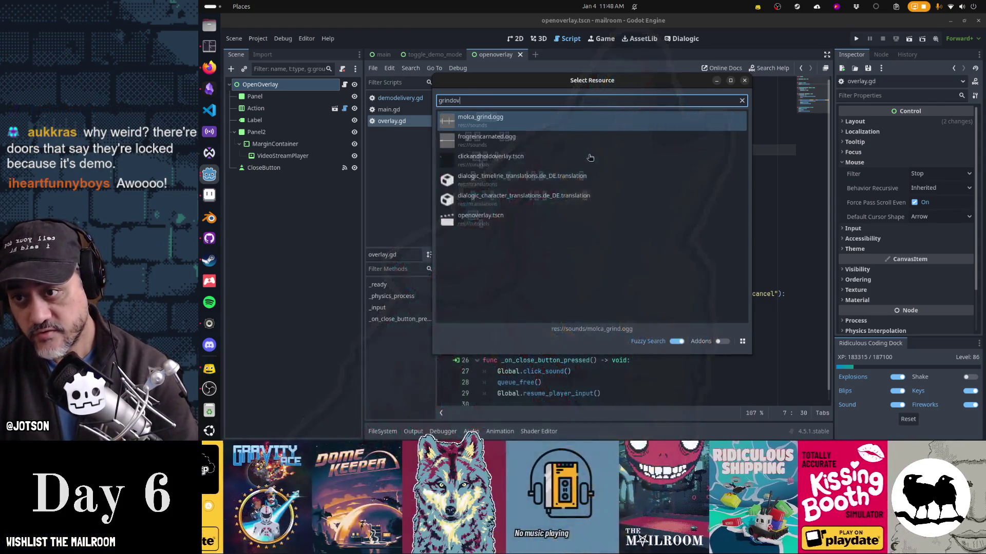
pyautogui.hotkey('ctrl', 'a')
pyautogui.write('overlay')
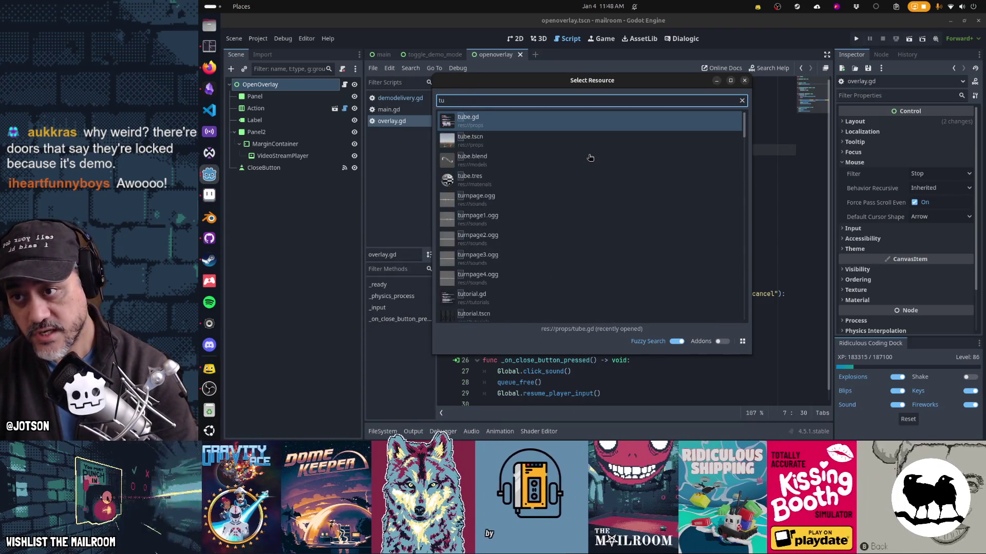
pyautogui.press('Down')
pyautogui.press('Down')
pyautogui.press('Down')
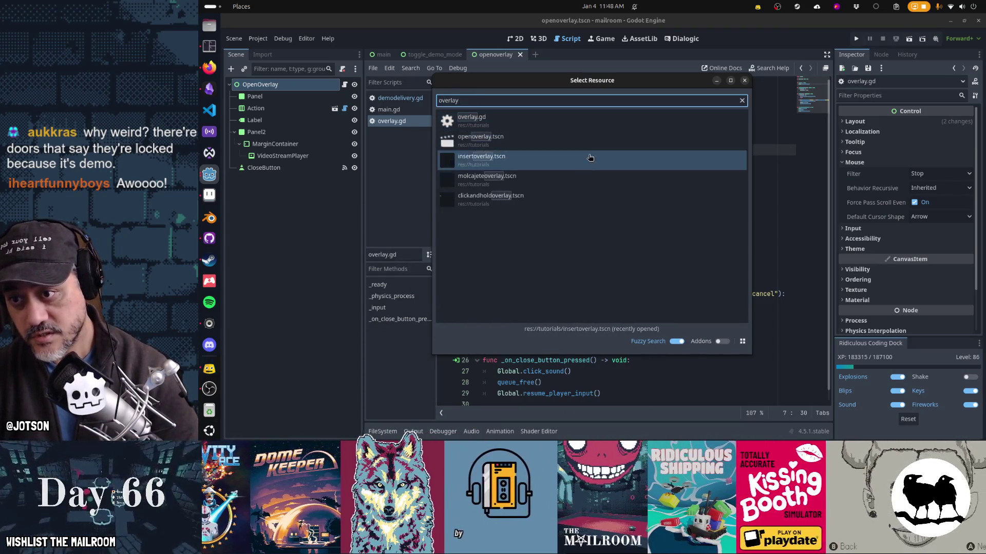
pyautogui.press('Return')
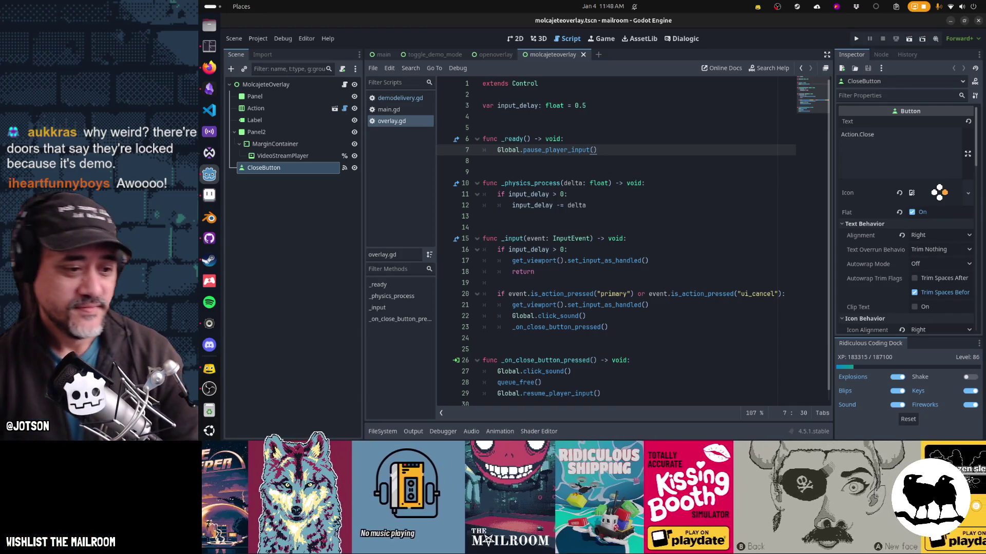
# Return to the Godot editor and switch to the 2D view of the MolcajeteOverlay scene.
pyautogui.hotkey('alt', 'Tab')
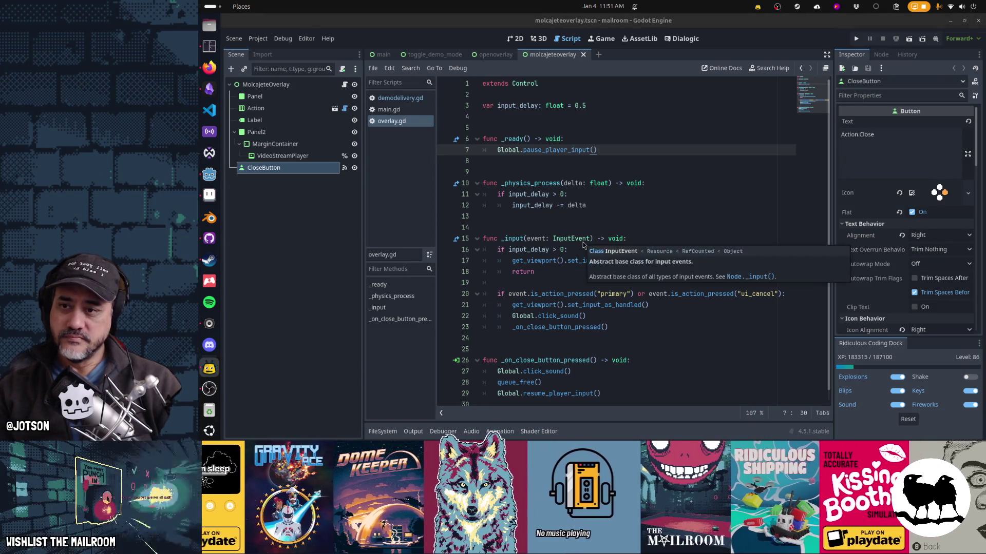
pyautogui.hotkey('alt', 'Tab')
pyautogui.press('Tab')
pyautogui.press('Escape')
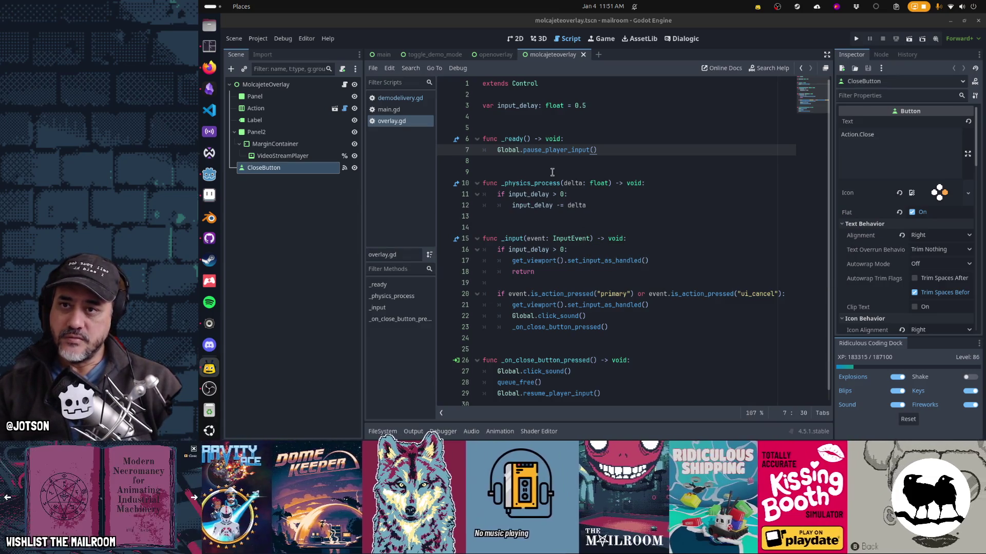
pyautogui.click(568, 183)
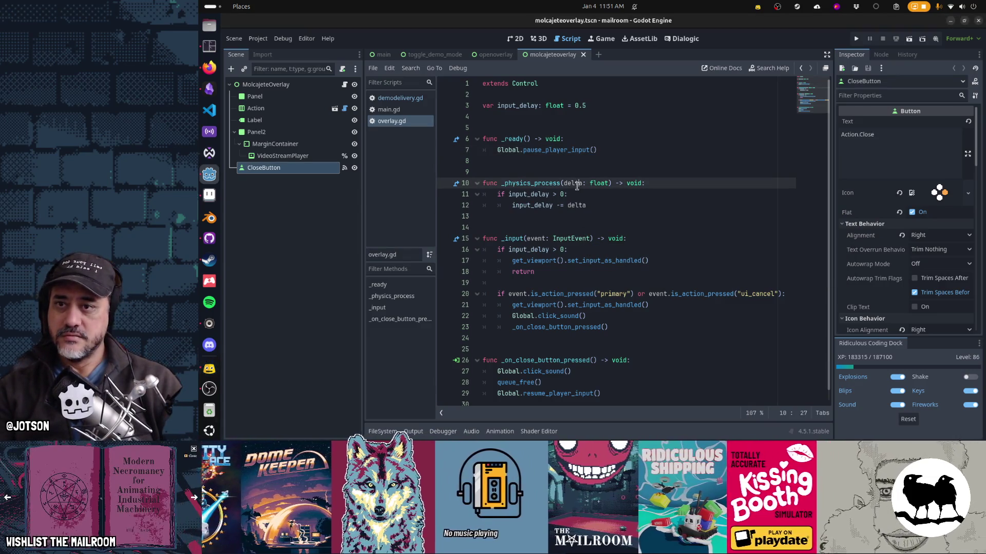
pyautogui.hotkey('ctrl', 'F1')
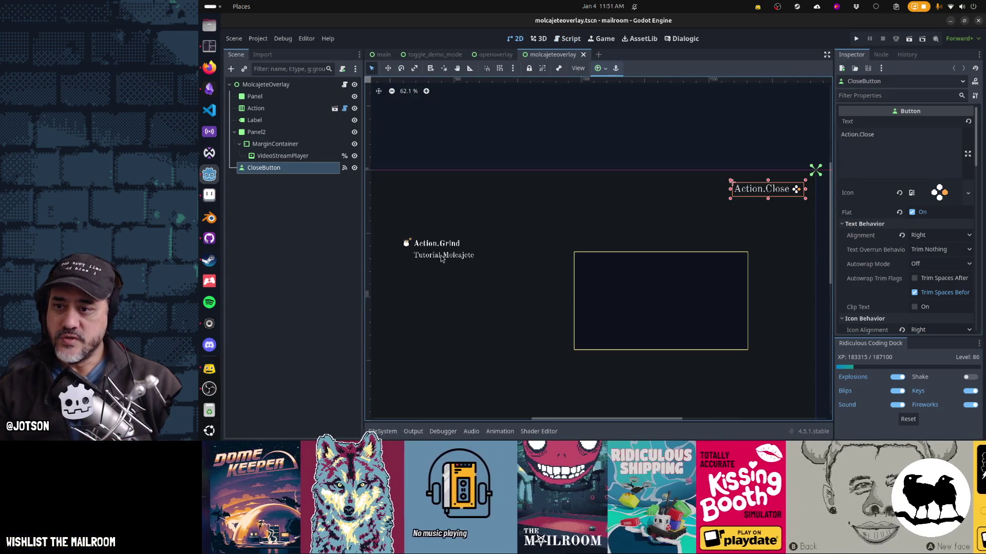
# Duplicate the Label node, rename it DemoLabel, and make it accessible by unique name.
pyautogui.click(291, 123)
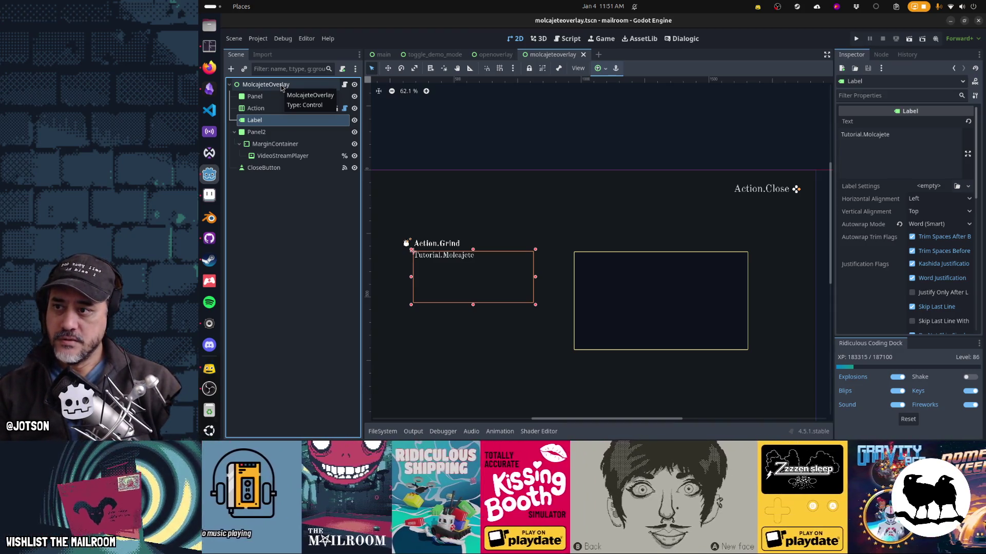
pyautogui.hotkey('ctrl', 'd')
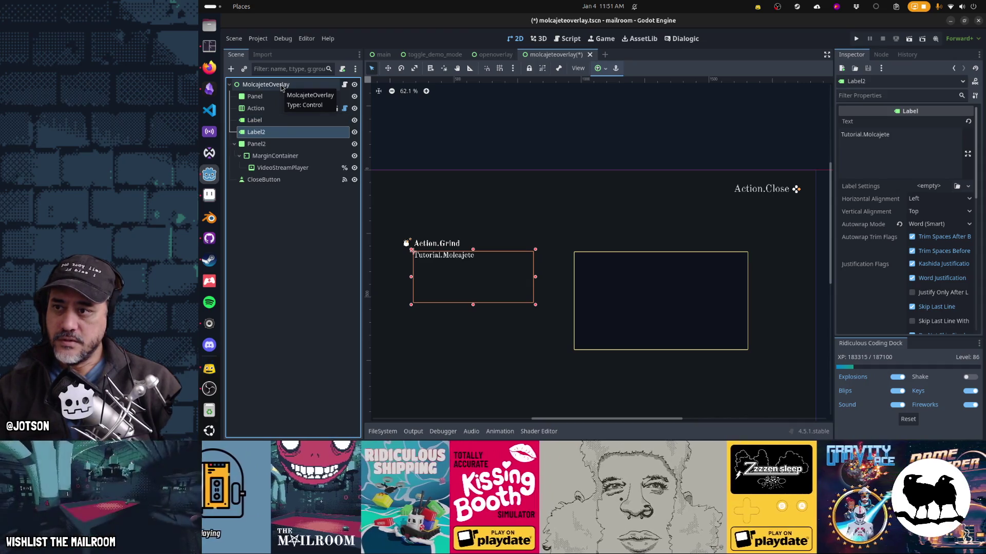
pyautogui.doubleClick(274, 134)
pyautogui.write('DemoLabel')
pyautogui.press('Return')
pyautogui.rightClick(275, 136)
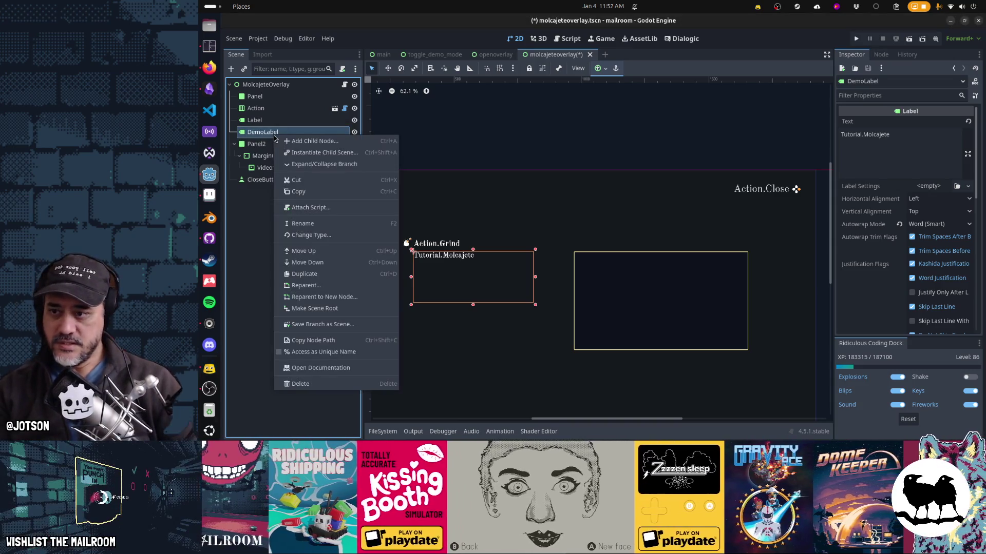
pyautogui.click(329, 352)
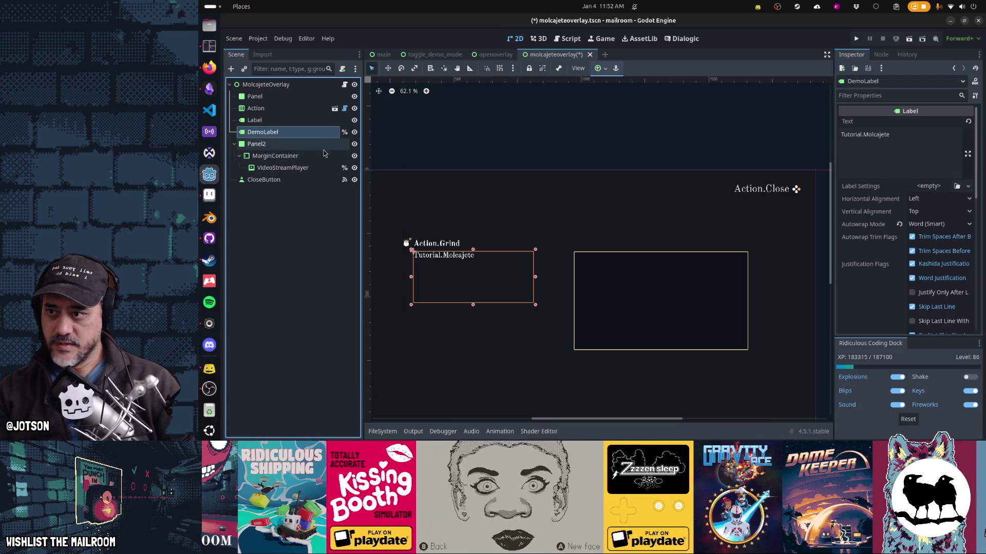
# Move DemoLabel lower and widen it to span under the video panel.
pyautogui.doubleClick(318, 132)
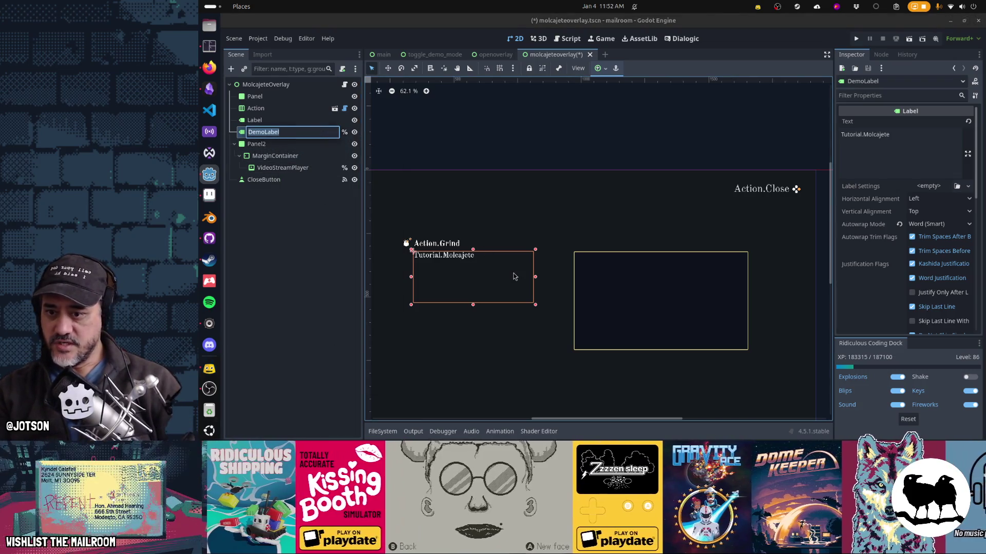
pyautogui.click(511, 295)
pyautogui.press('Down')
pyautogui.press('Down')
pyautogui.press('Down')
pyautogui.press('Down')
pyautogui.press('Down')
pyautogui.press('Down')
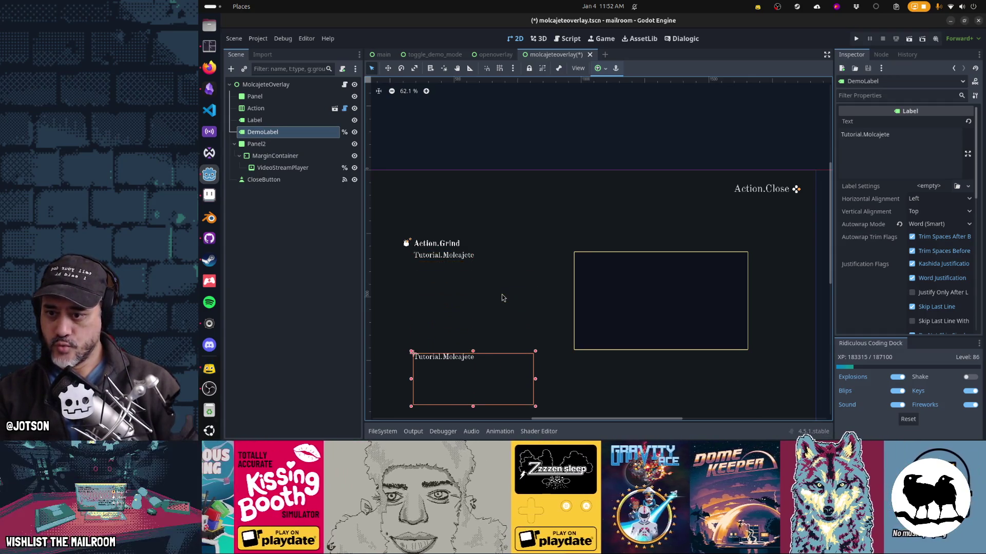
pyautogui.moveTo(539, 406)
pyautogui.mouseDown()
pyautogui.moveTo(793, 388)
pyautogui.moveTo(751, 385)
pyautogui.mouseUp()
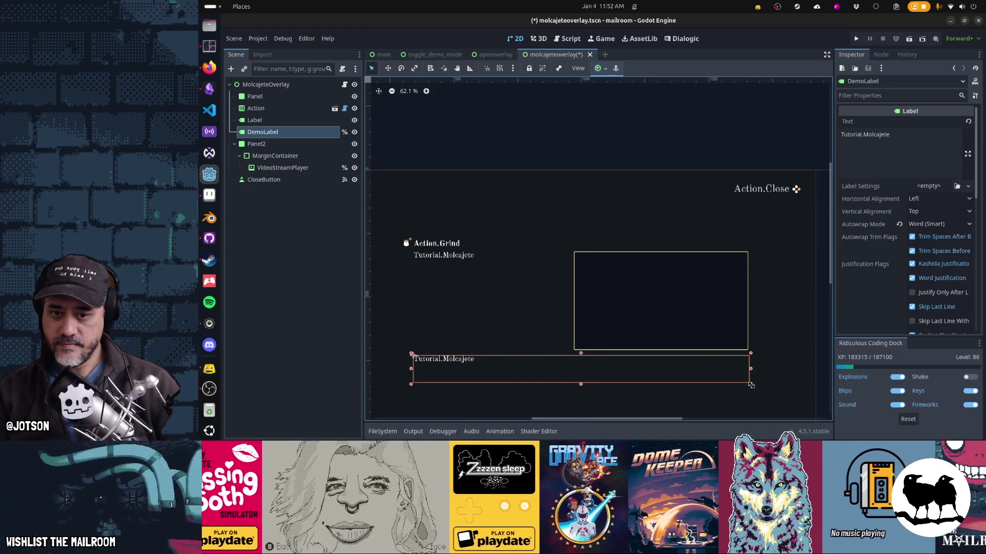
# Change DemoLabel's text to 'Tutorial.Molcajete.Demo'.
pyautogui.doubleClick(924, 142)
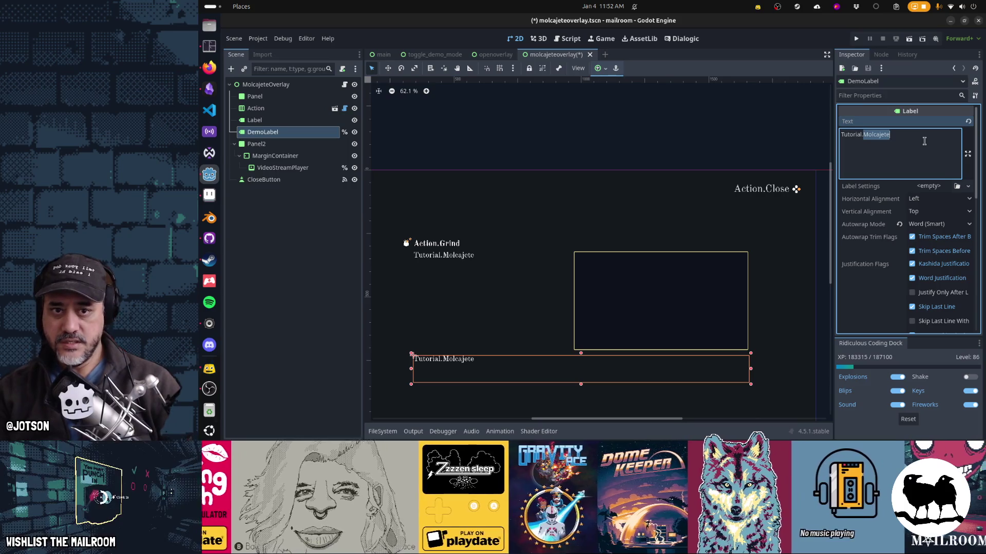
pyautogui.click(924, 141)
pyautogui.write('D')
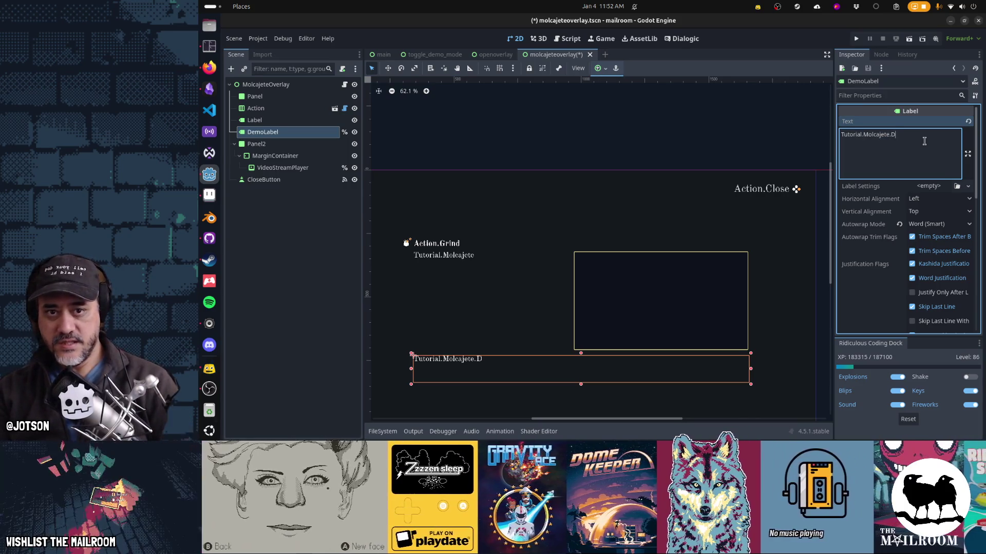
pyautogui.write('emo')
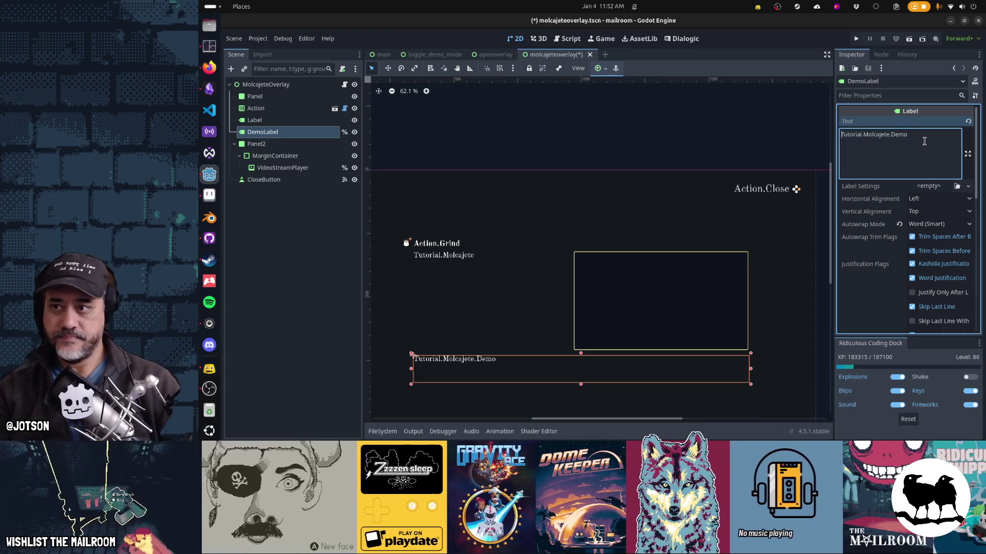
pyautogui.click(317, 226)
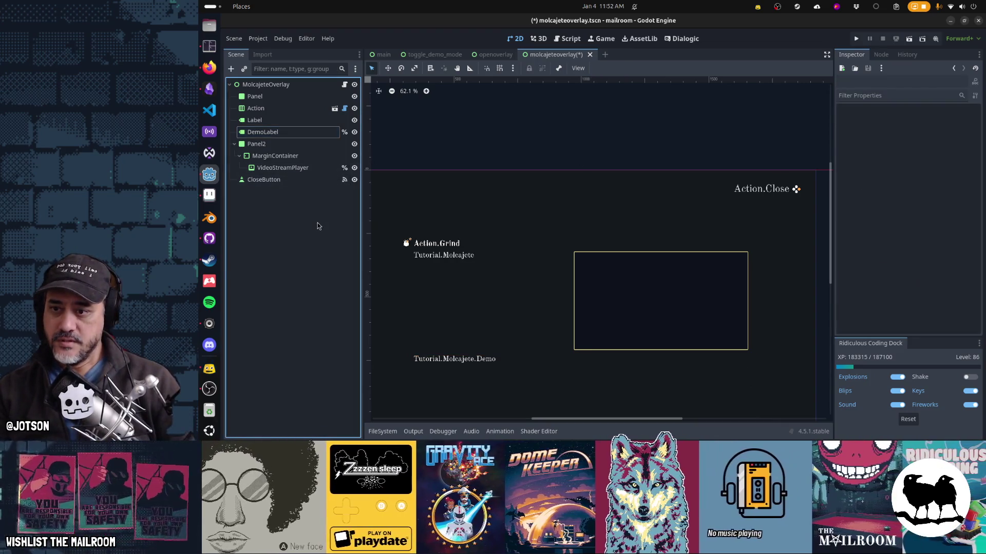
pyautogui.hotkey('alt', 'Tab')
pyautogui.press('Escape')
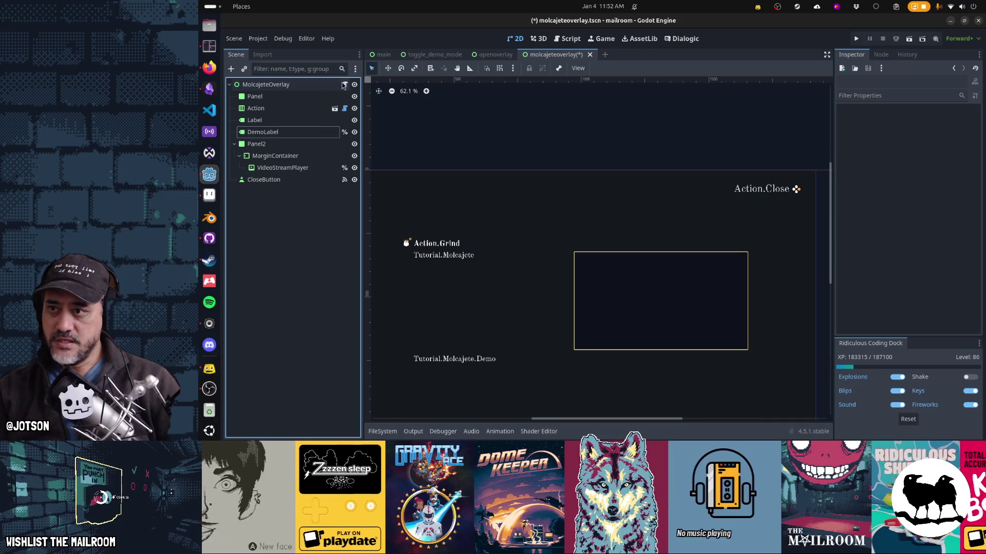
# Open overlay.gd from the MolcajeteOverlay root and place the caret in _ready.
pyautogui.click(345, 84)
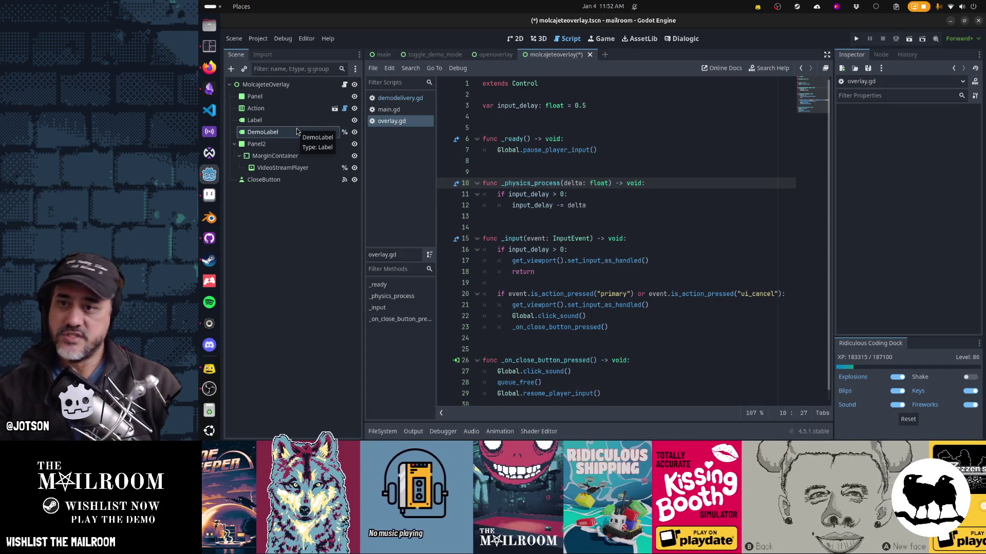
pyautogui.click(622, 159)
# In _ready, add a has_node("%DemoLabel") check followed by a Global.is_demo() condition.
pyautogui.click(633, 153)
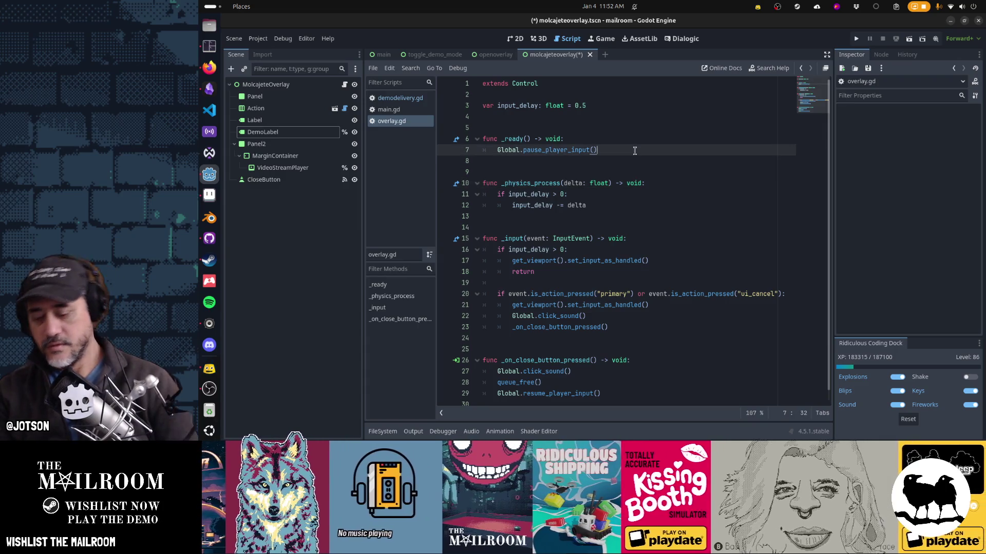
pyautogui.press('Return')
pyautogui.write('if has')
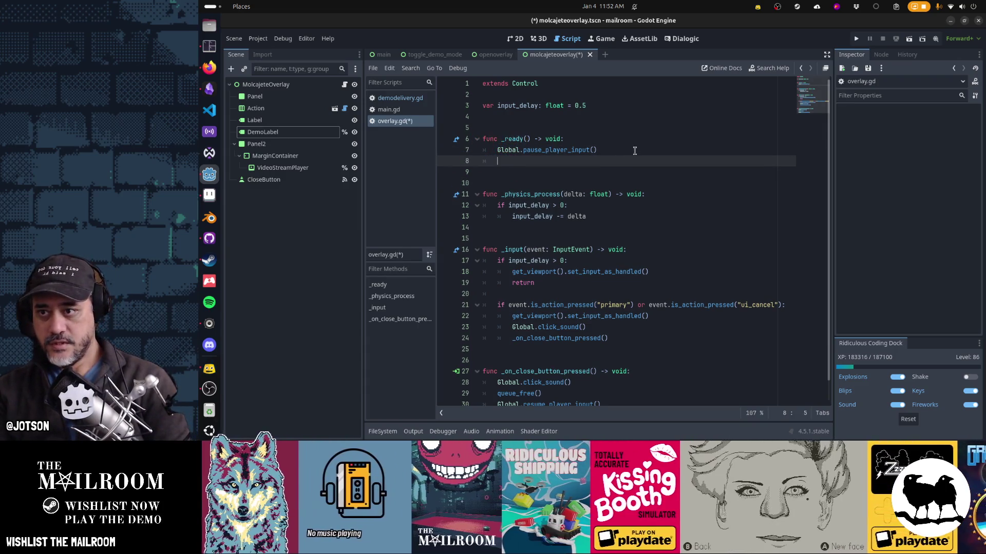
pyautogui.write('_node("D')
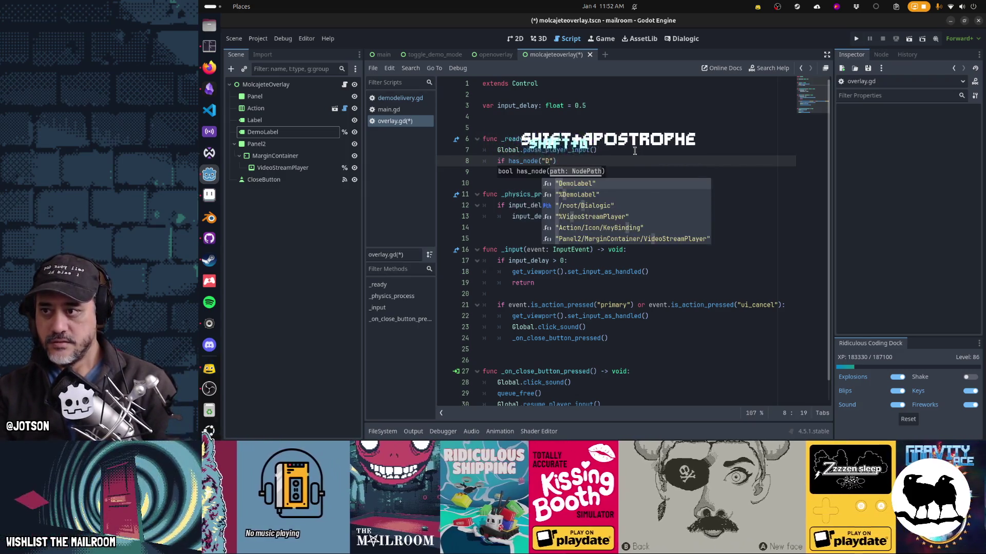
pyautogui.write('%DemoLabel')
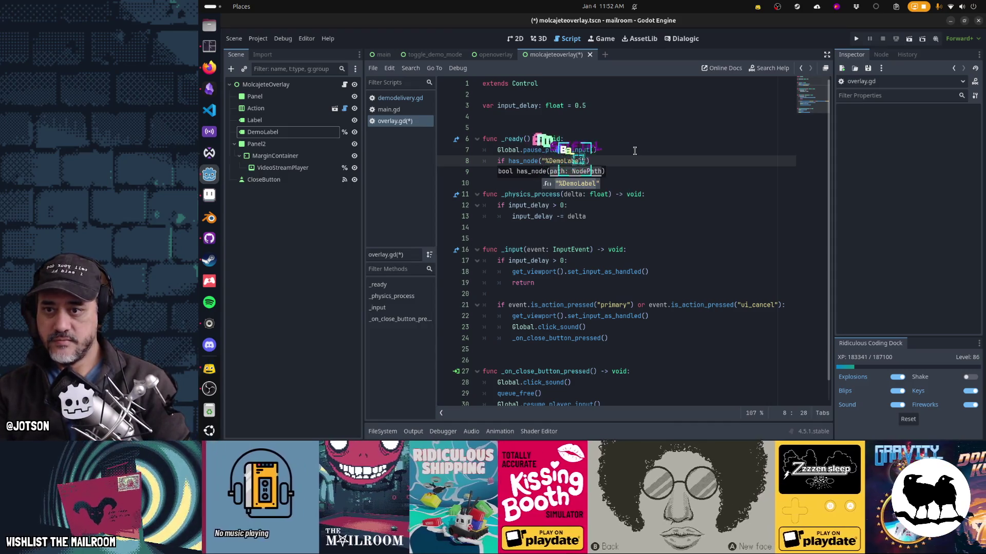
pyautogui.press('Return')
pyautogui.press('BackSpace')
pyautogui.write('.:')
pyautogui.press('Return')
pyautogui.write('%')
pyautogui.press('BackSpace')
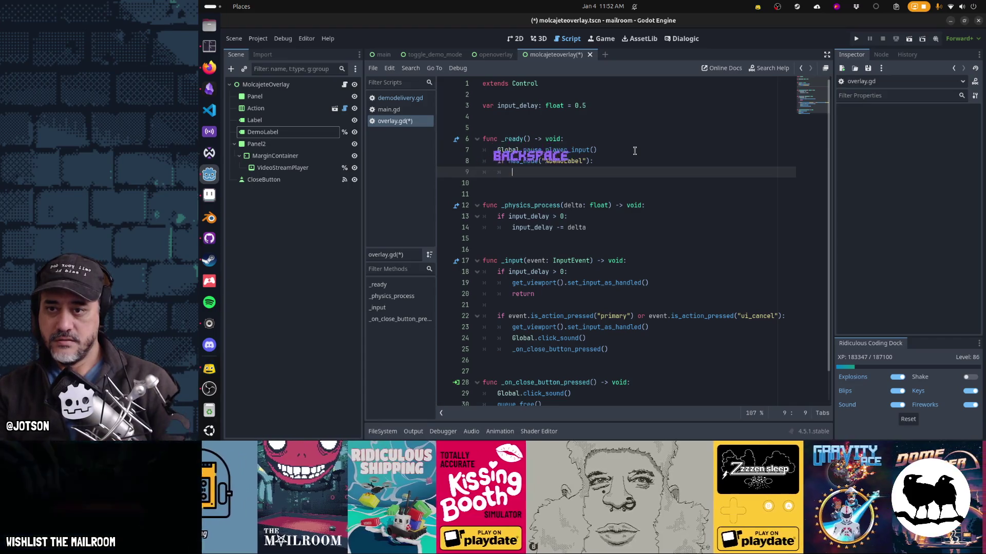
pyautogui.write('if Global.is_d')
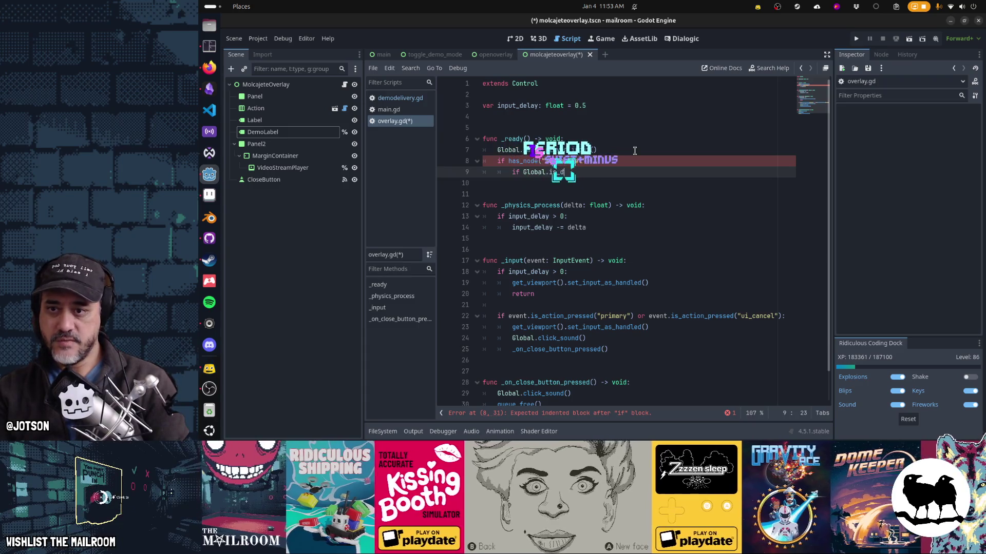
pyautogui.press('Tab')
pyautogui.write(':')
# Show %DemoLabel in demo mode and hide it in the else branch.
pyautogui.press('Return')
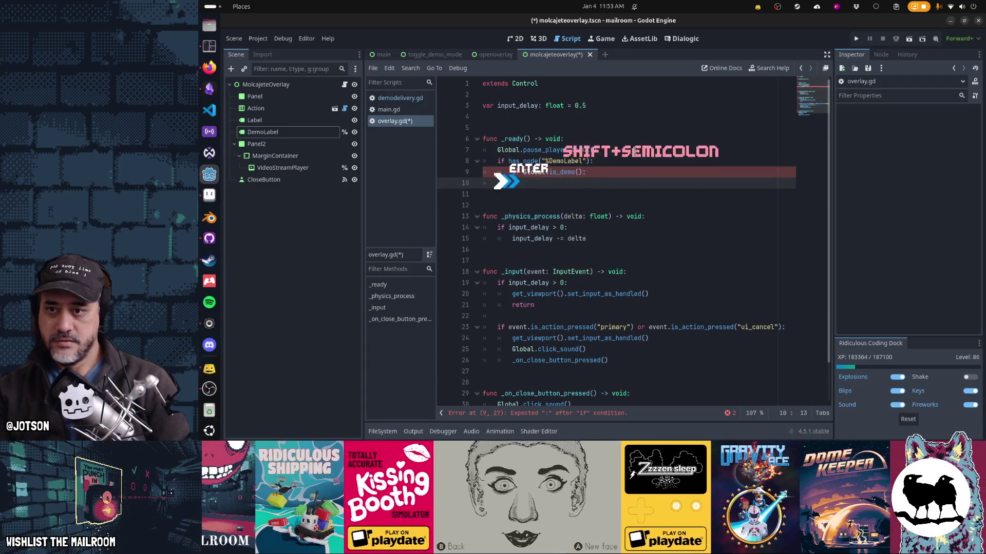
pyautogui.write('%De')
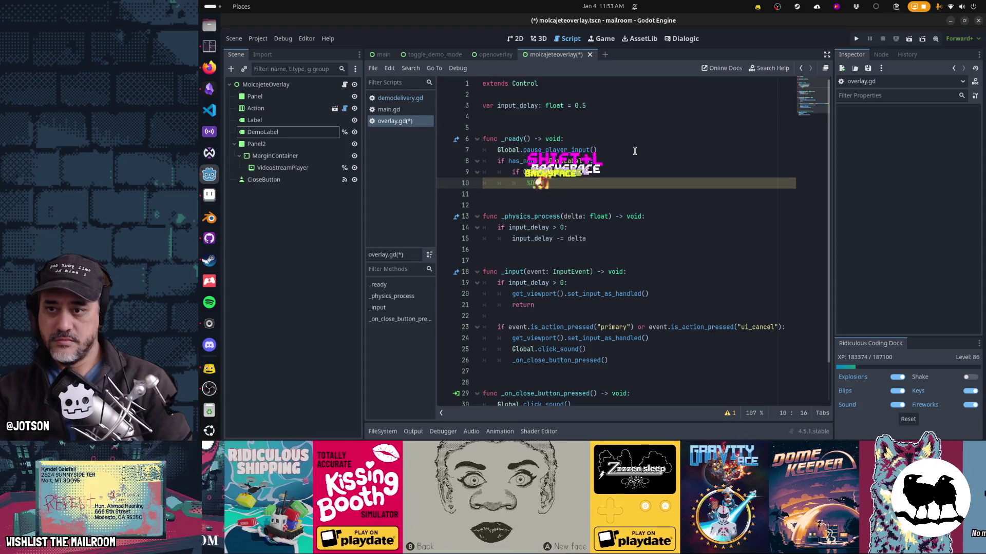
pyautogui.write('moLabel.show()')
pyautogui.press('Return')
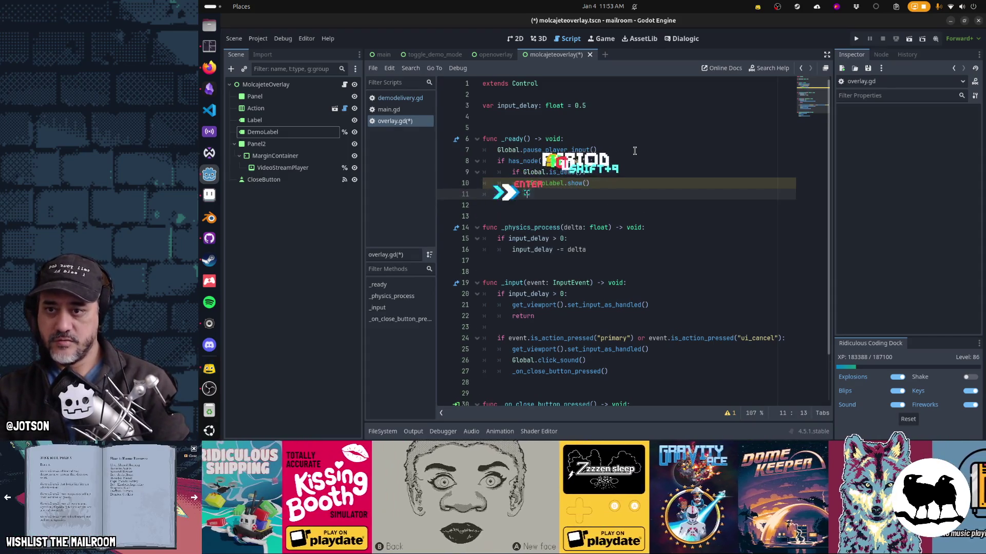
pyautogui.press('BackSpace')
pyautogui.write('else:')
pyautogui.press('Return')
pyautogui.write('%DemoLabel.hide()')
# Review the new demo-label code, then save with Ctrl+S.
pyautogui.press('Up')
pyautogui.press('Up')
pyautogui.press('Up')
pyautogui.press('Home')
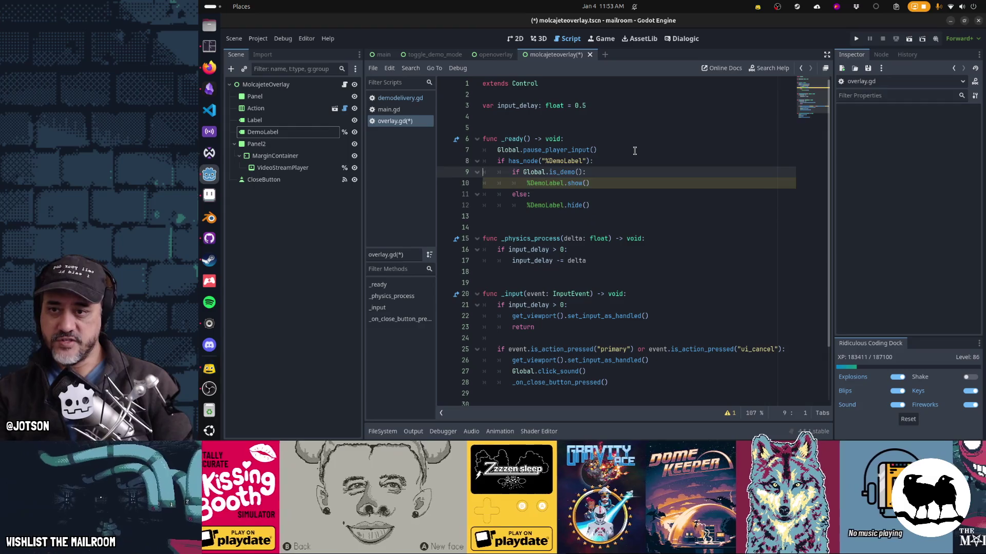
pyautogui.press('Up')
pyautogui.press('End')
pyautogui.press('Right')
pyautogui.press('Right')
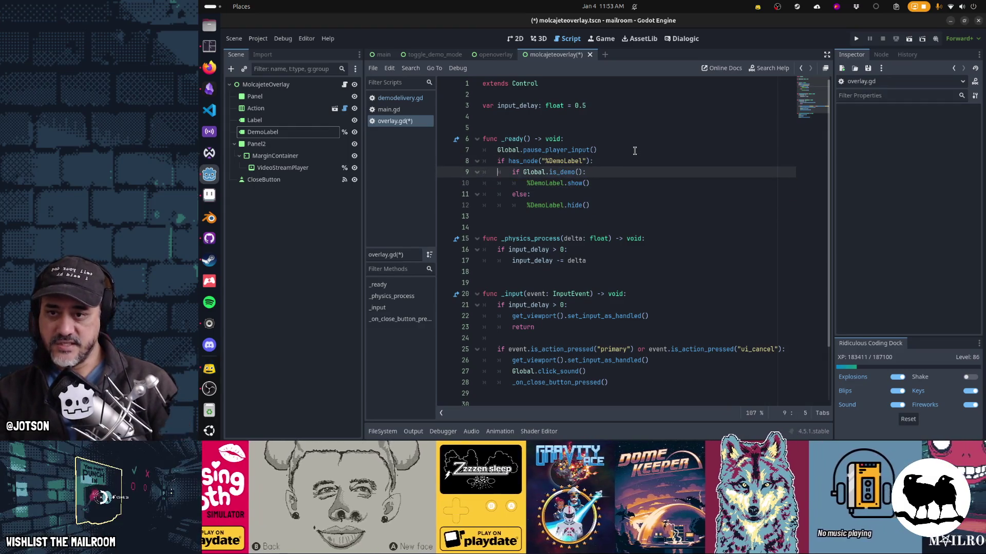
pyautogui.press('Down')
pyautogui.press('Down')
pyautogui.press('Down')
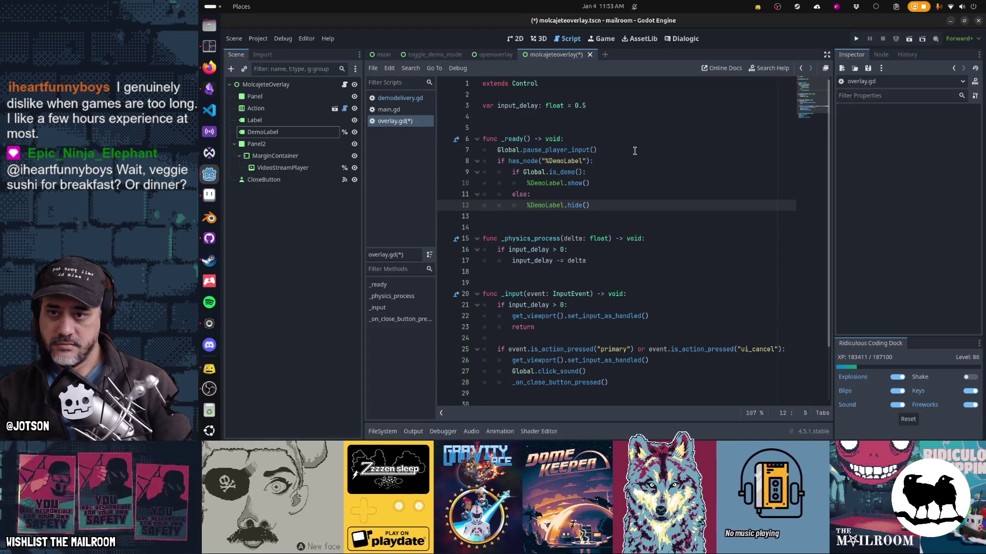
pyautogui.press('Up')
pyautogui.press('Up')
pyautogui.press('Up')
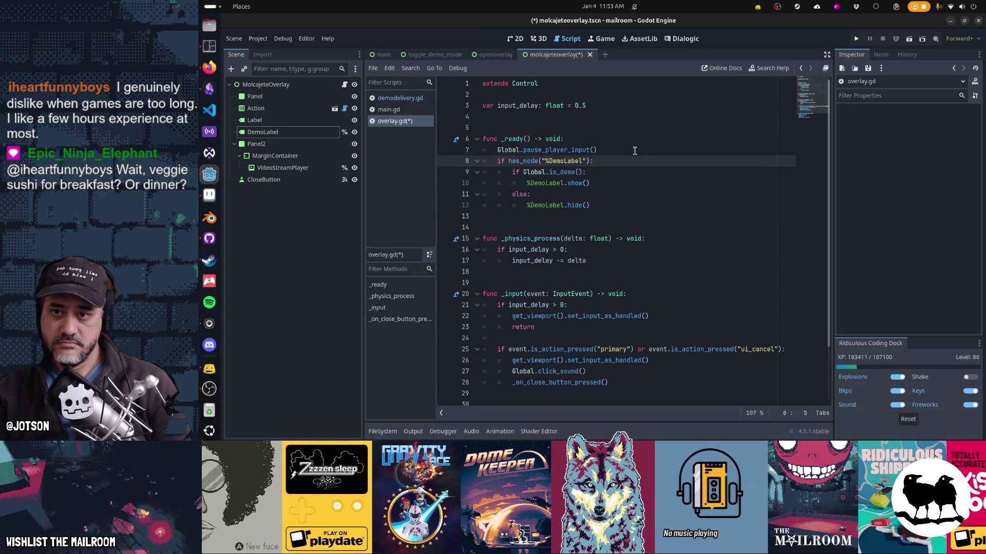
pyautogui.press('Down')
pyautogui.press('Down')
pyautogui.press('Down')
pyautogui.hotkey('ctrl', 's')
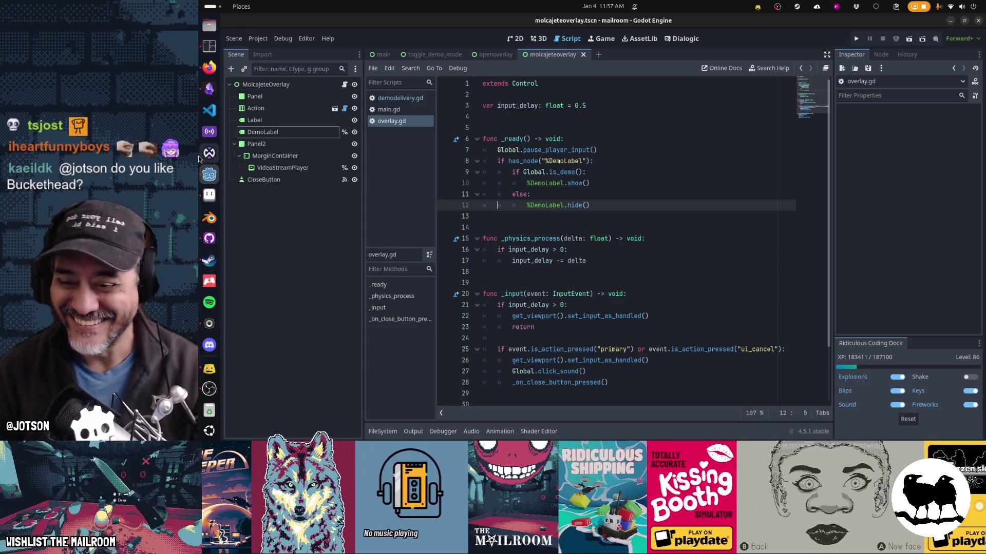
pyautogui.moveTo(520, 302)
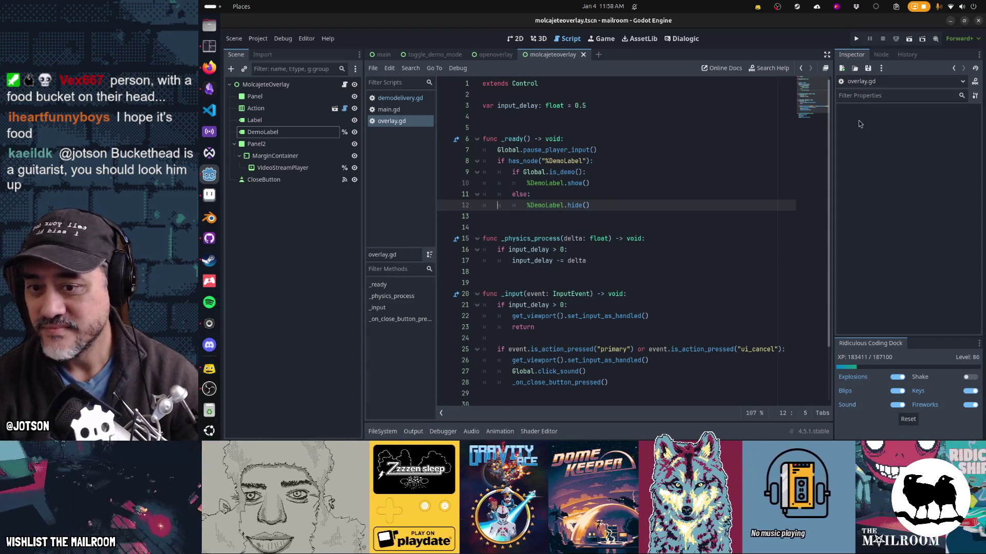
pyautogui.press('super')
pyautogui.press('super')
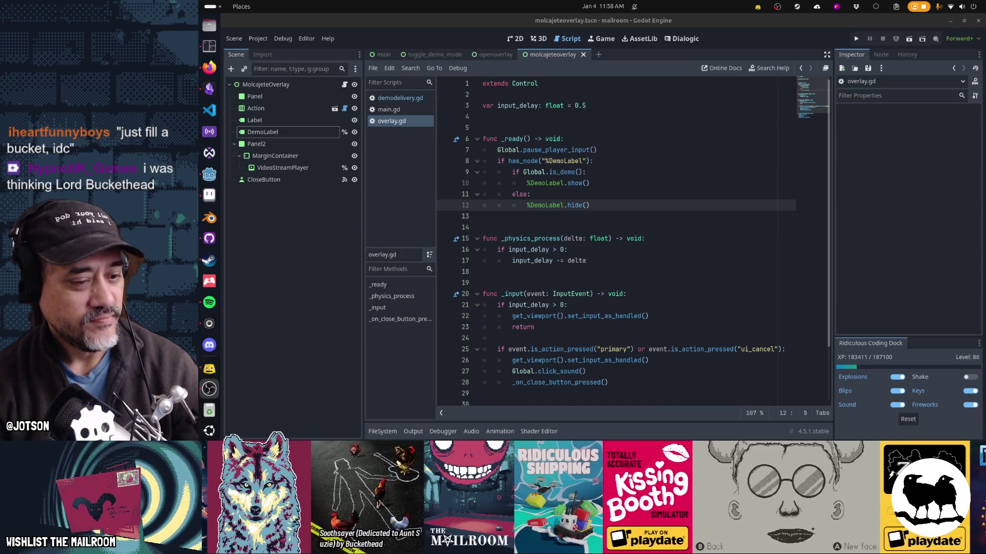
pyautogui.click(599, 192)
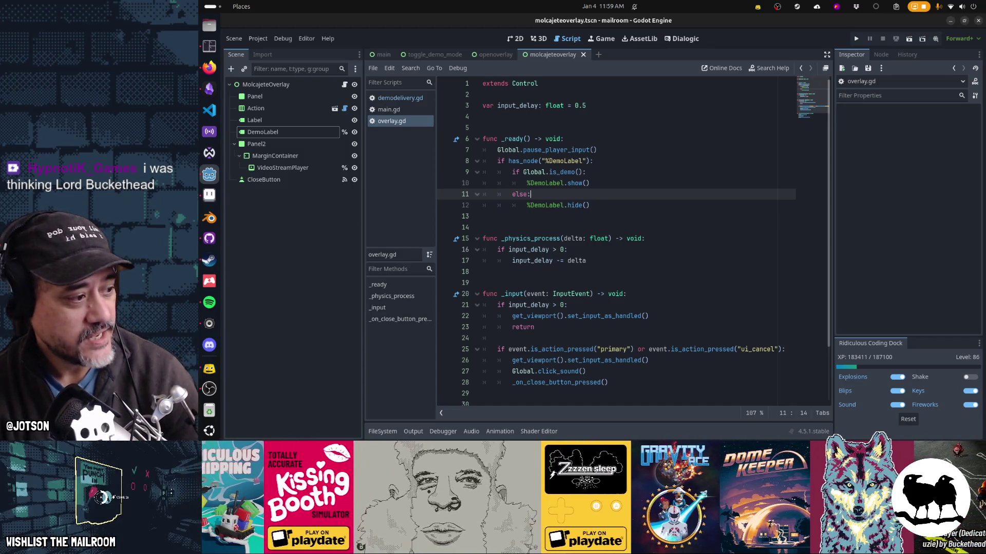
pyautogui.hotkey('alt', 'Tab')
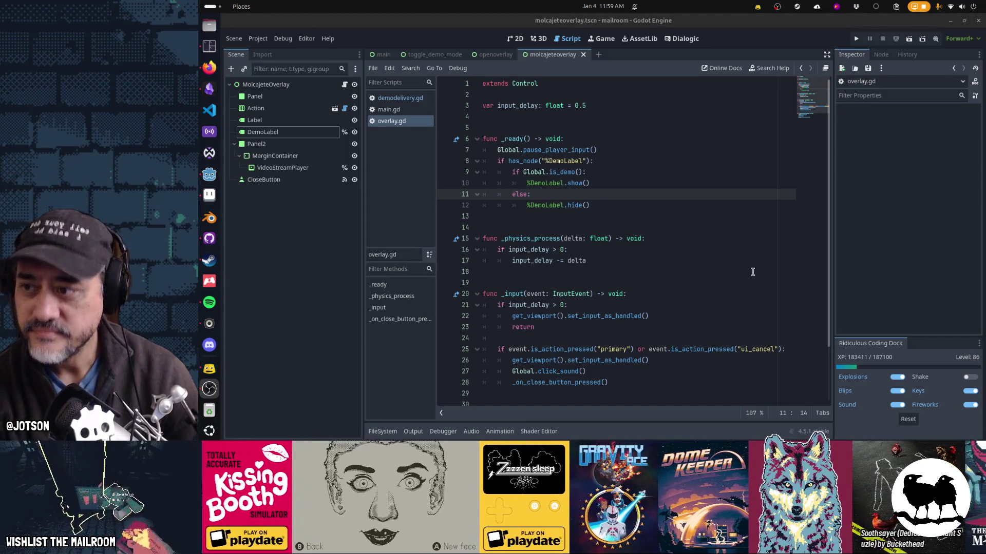
pyautogui.click(209, 68)
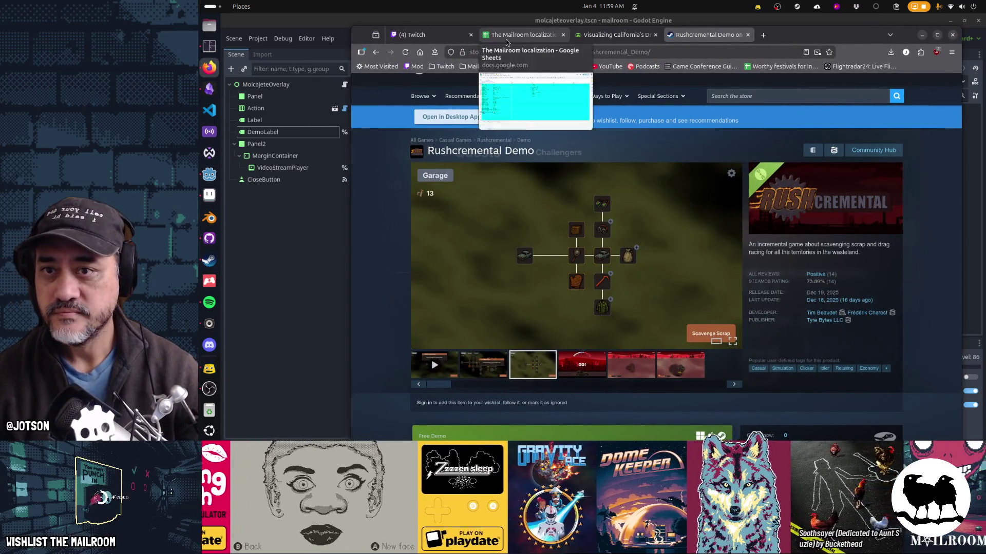
pyautogui.click(922, 34)
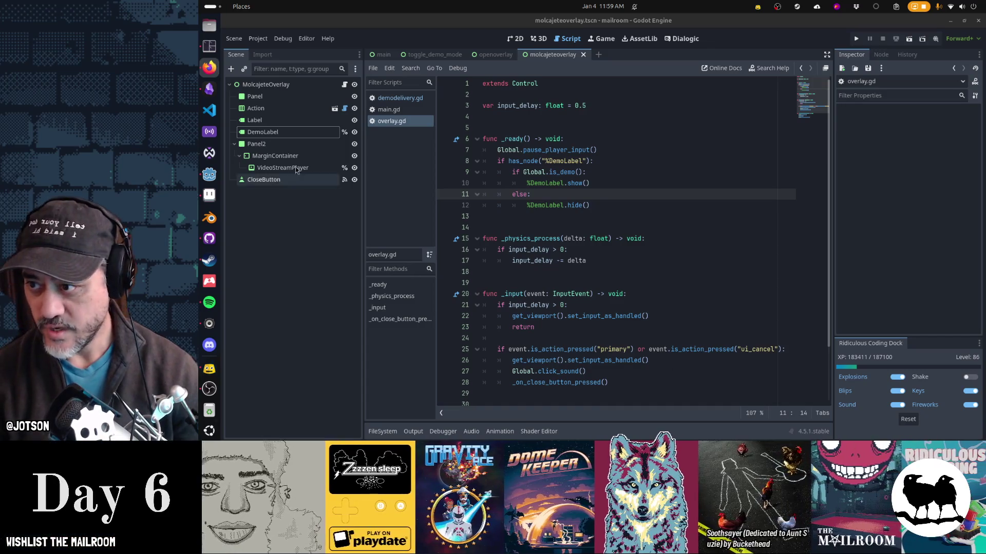
pyautogui.click(302, 132)
pyautogui.tripleClick(932, 141)
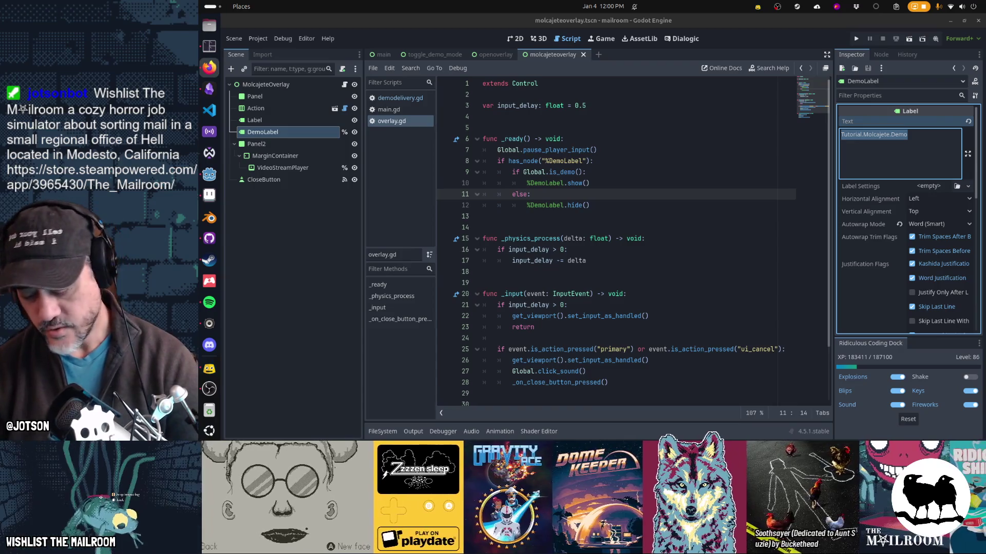
pyautogui.hotkey('alt', 'Tab')
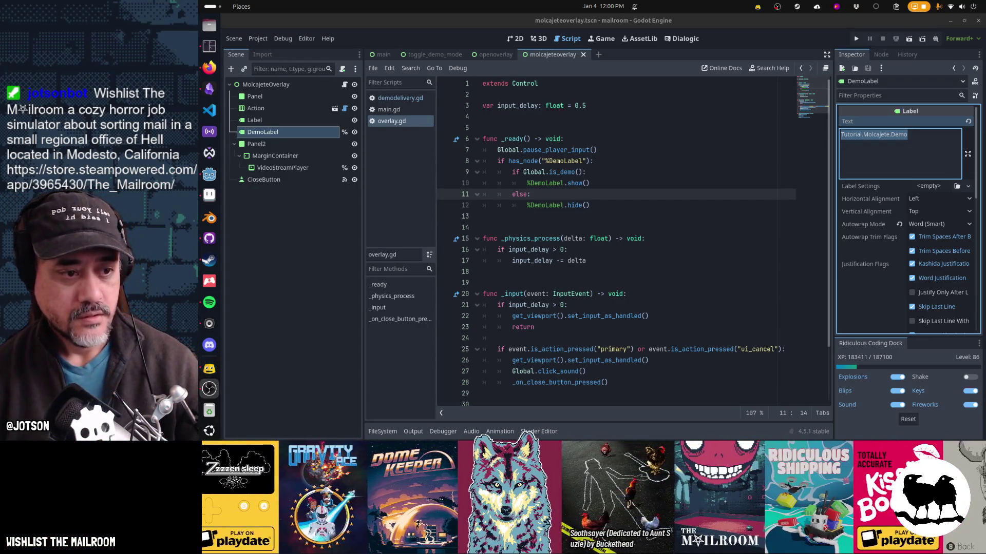
pyautogui.hotkey('alt', 'Tab')
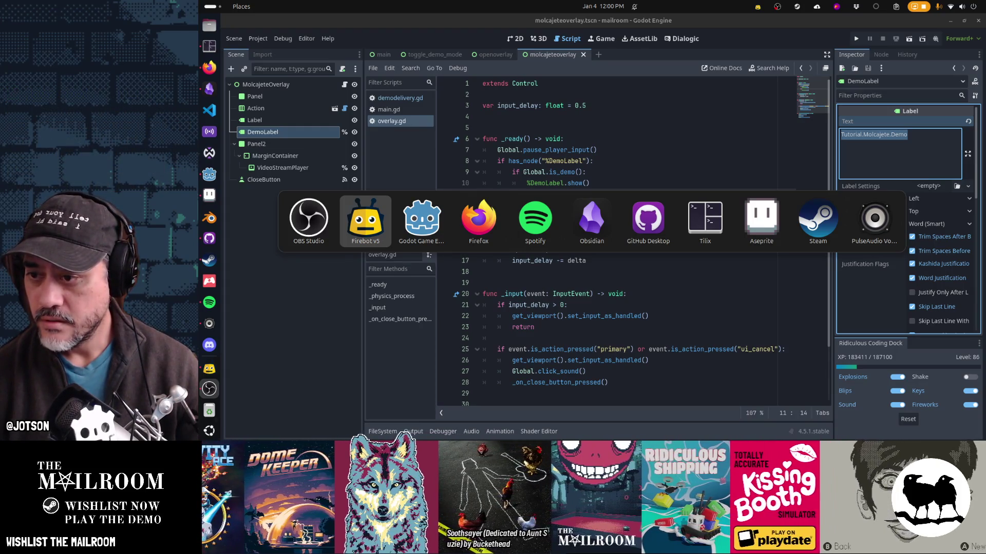
pyautogui.hotkey('alt', 'Tab')
pyautogui.hotkey('alt', 'Tab')
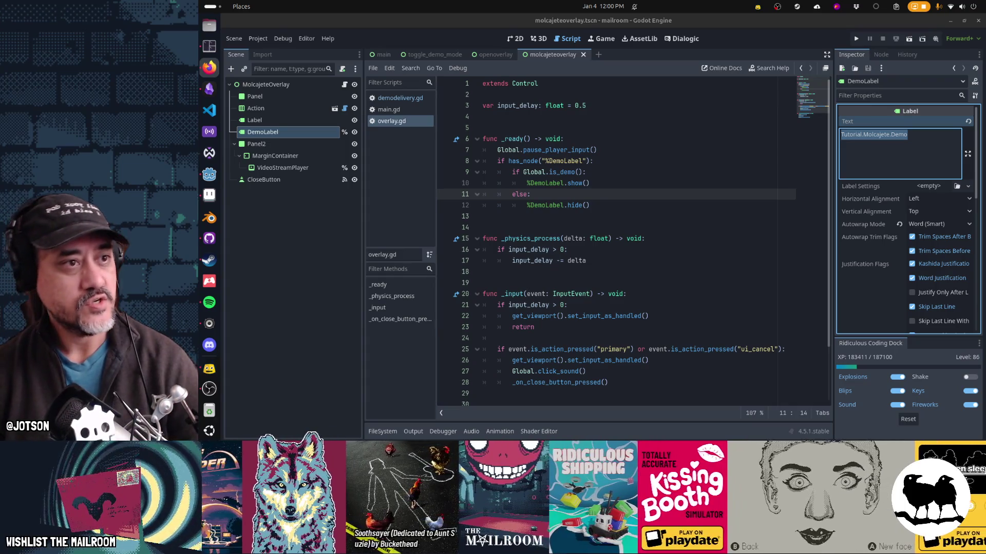
pyautogui.press('super')
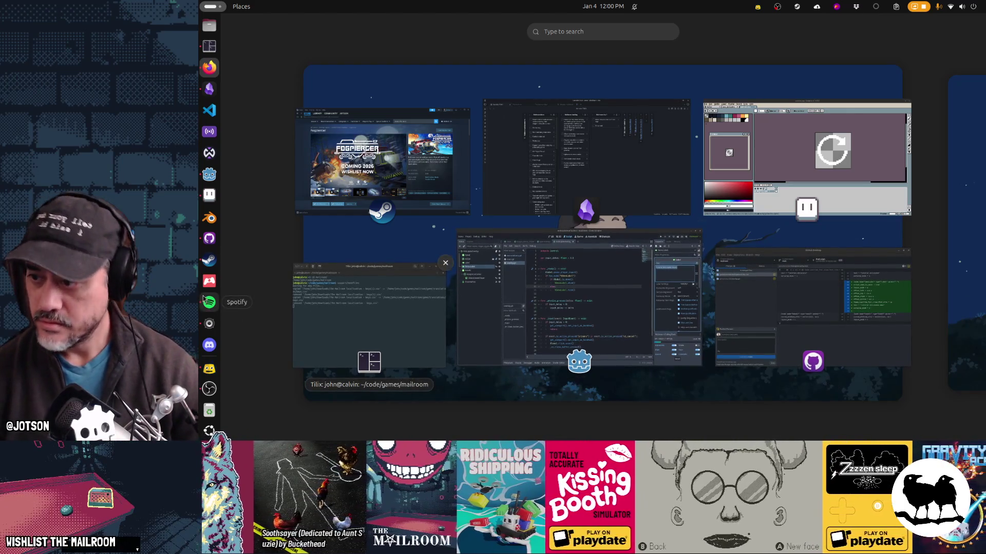
pyautogui.press('super')
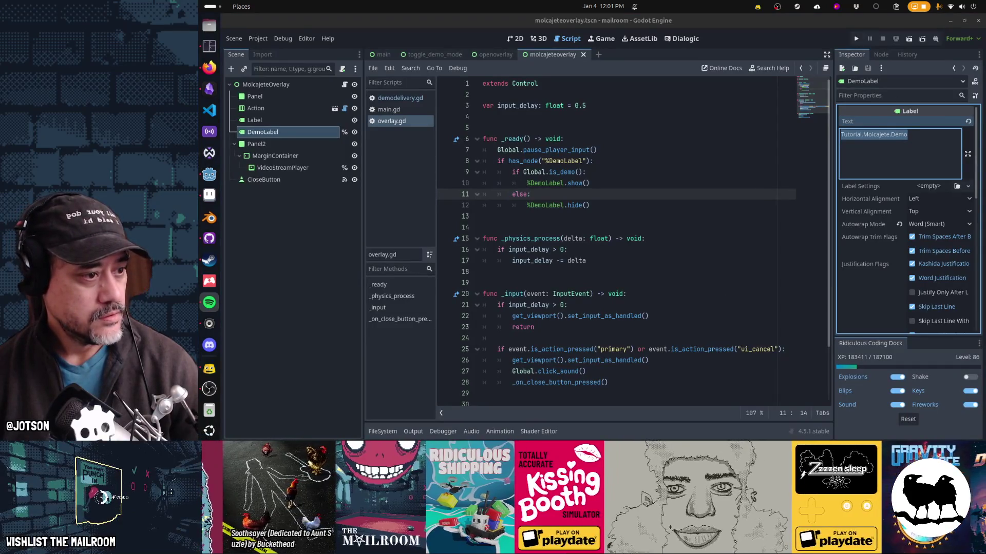
pyautogui.press('super')
pyautogui.press('super')
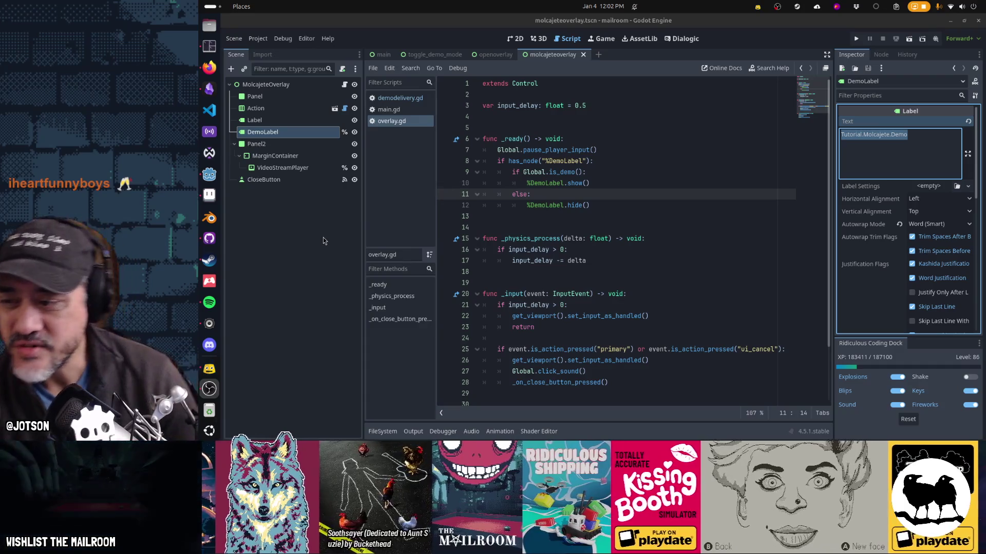
# Bring up the Steam client on the Fogpiercer page, then return to the Mailroom localization spreadsheet.
pyautogui.click(209, 261)
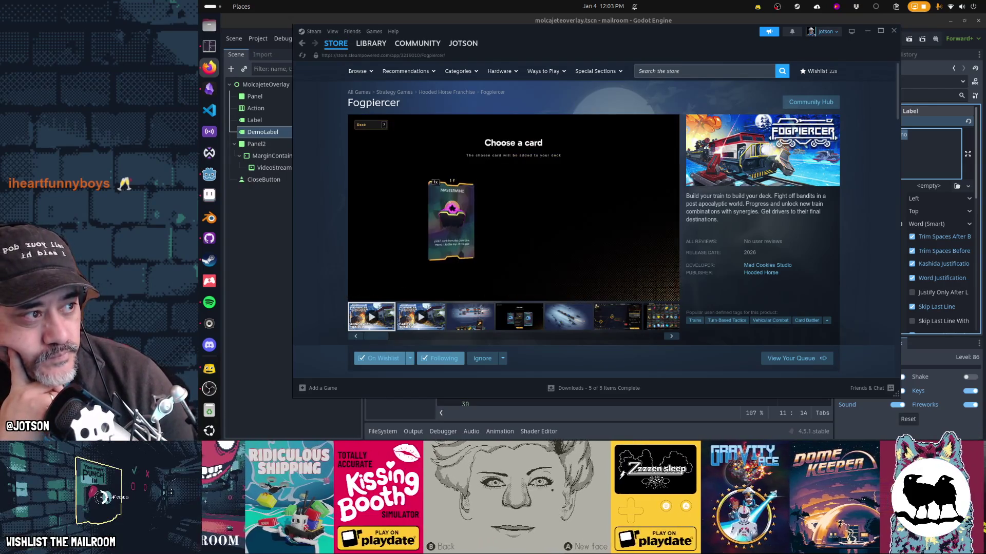
pyautogui.hotkey('alt', 'Tab')
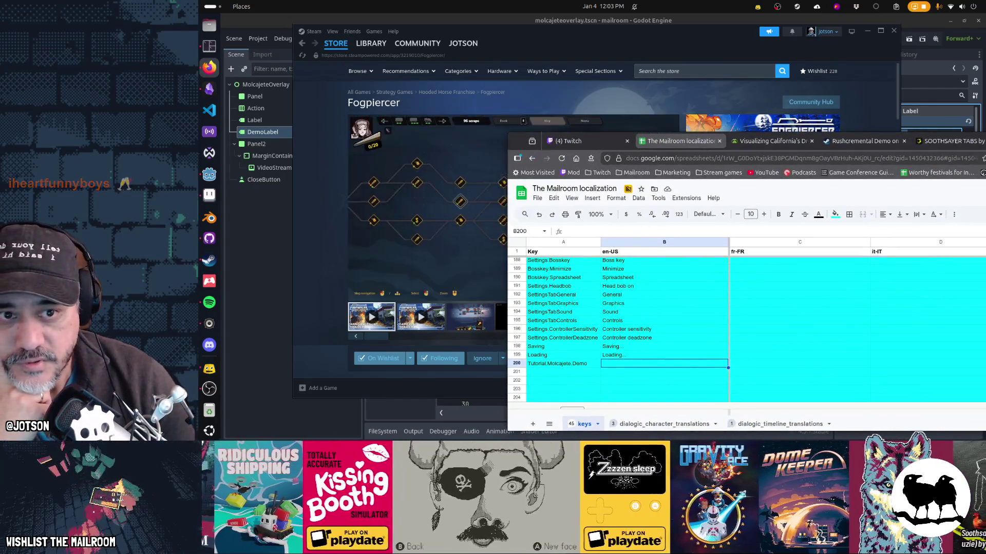
# Give Tutorial.Molcajete.Demo the en-US text 'DEMO: The mortar is used more on day 2… Try grinding some mushrooms!'.
pyautogui.middleClick(947, 145)
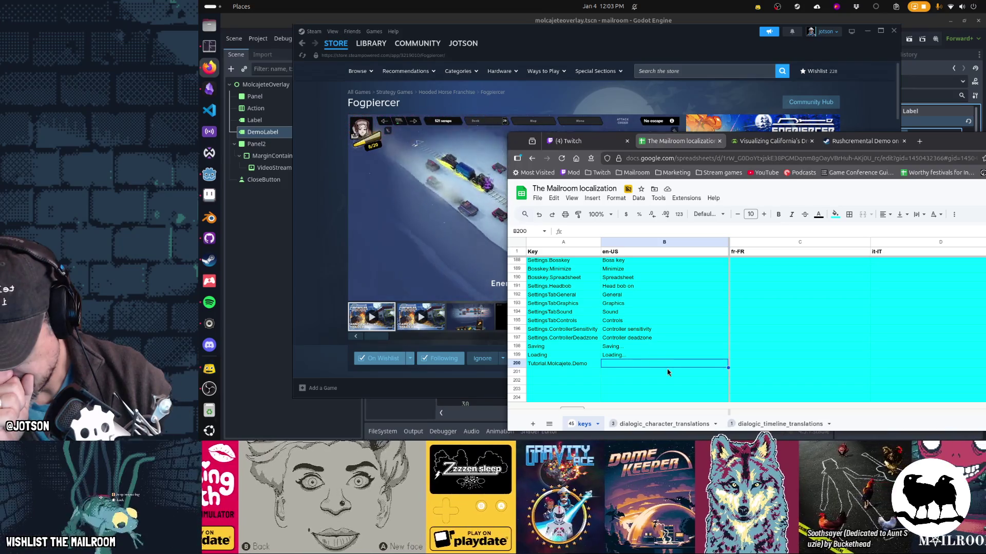
pyautogui.write('The mortar is used more on')
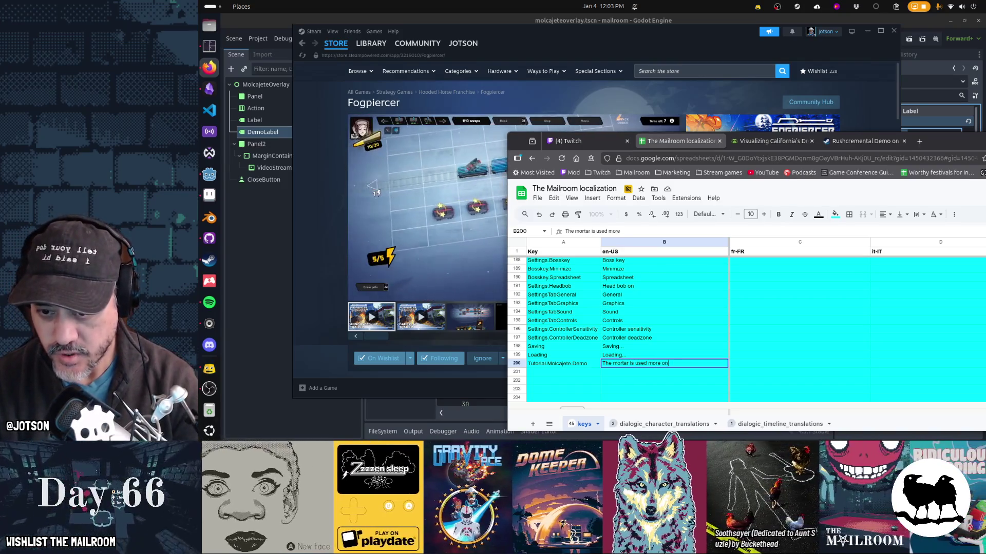
pyautogui.write(' day 2 but we wanted to let you pla')
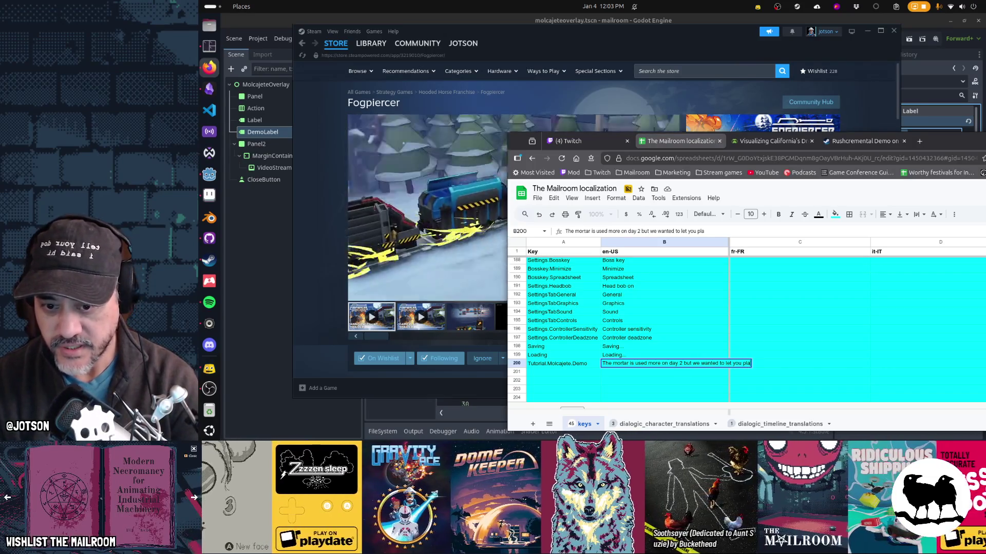
pyautogui.write('y with it in the demo.')
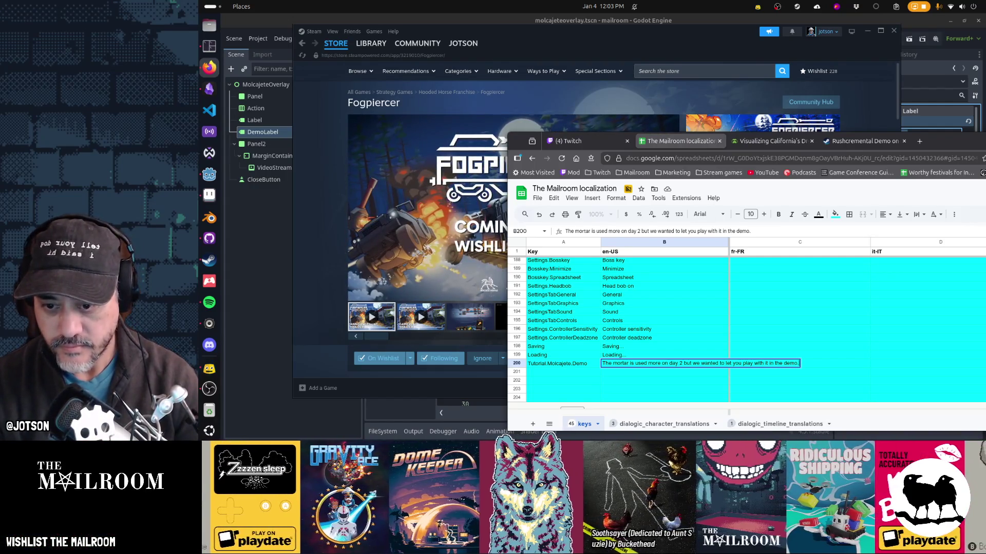
pyautogui.hotkey('alt', 'Return')
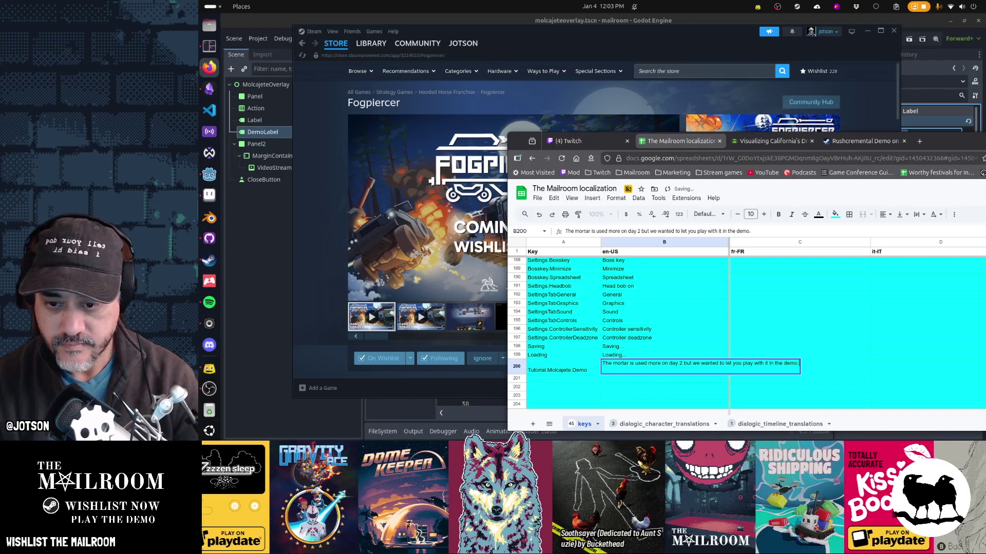
pyautogui.write('DEMO:')
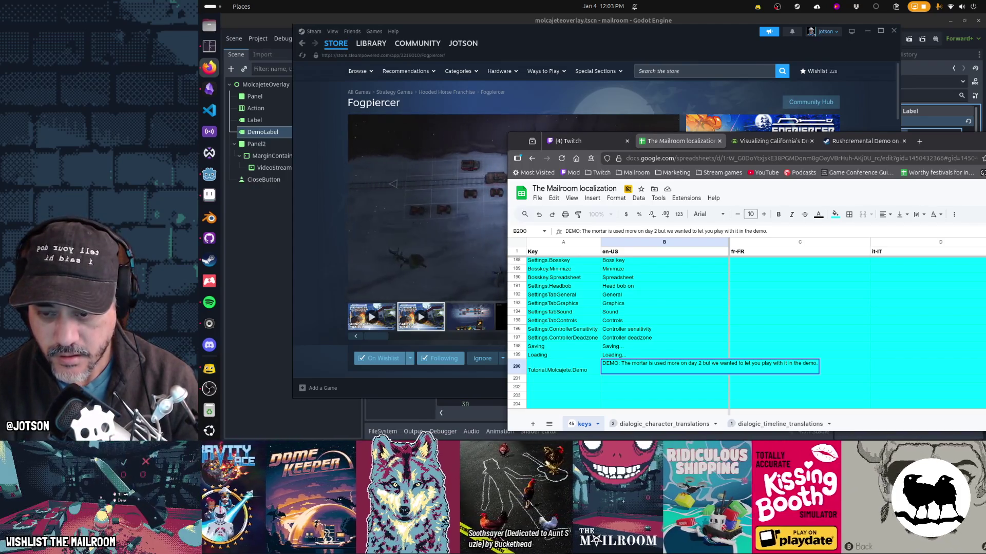
pyautogui.press('Return')
pyautogui.press('Up')
pyautogui.press('Return')
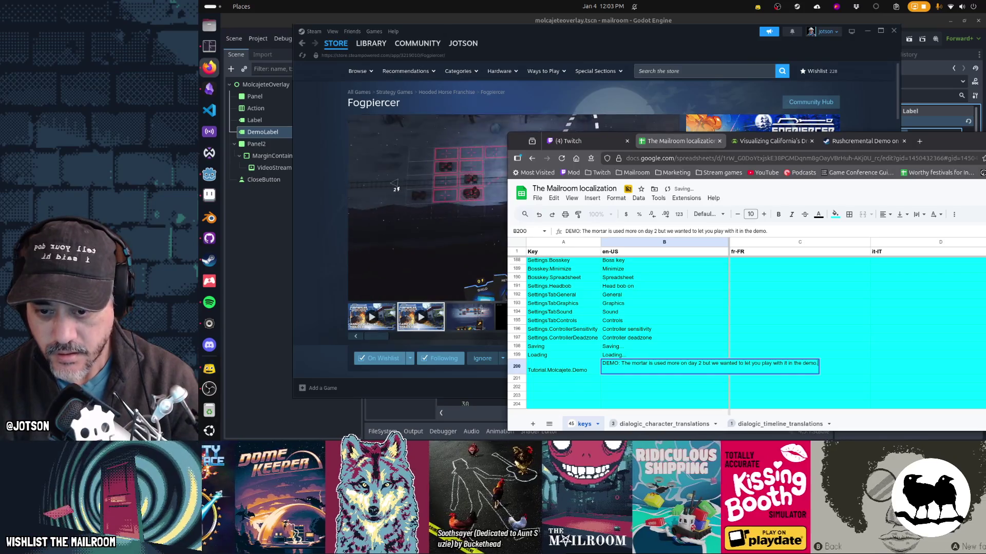
pyautogui.write(' Try')
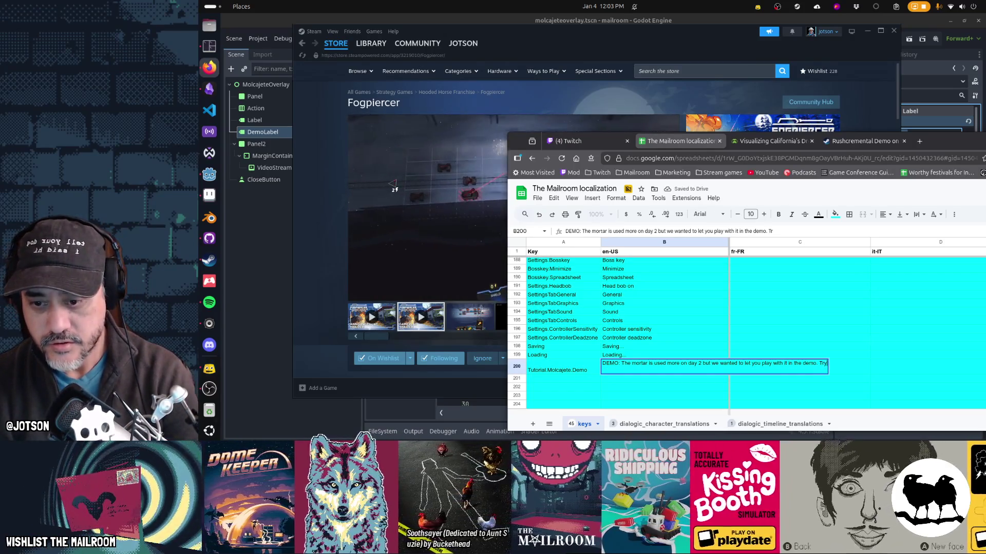
pyautogui.write(' grinding')
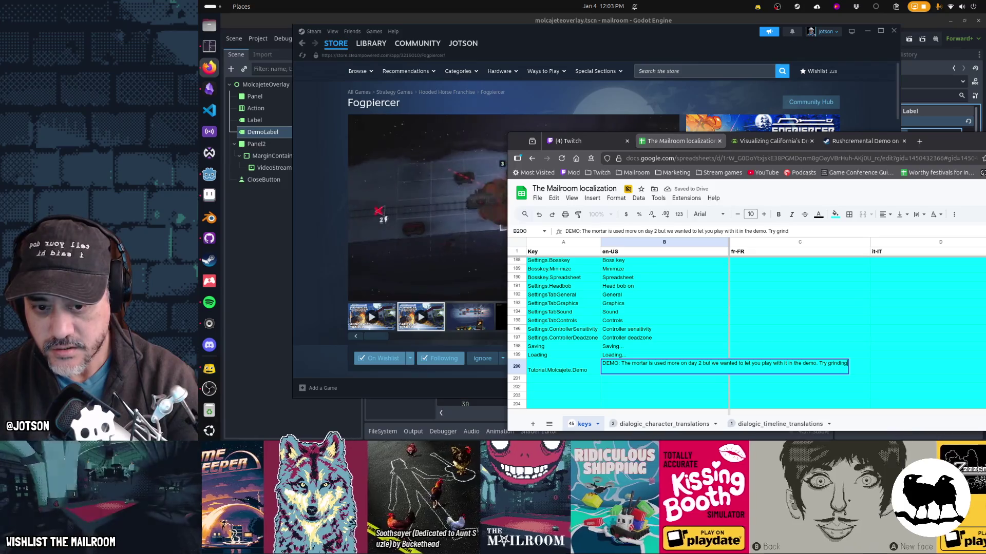
pyautogui.write(' some mushrooms!')
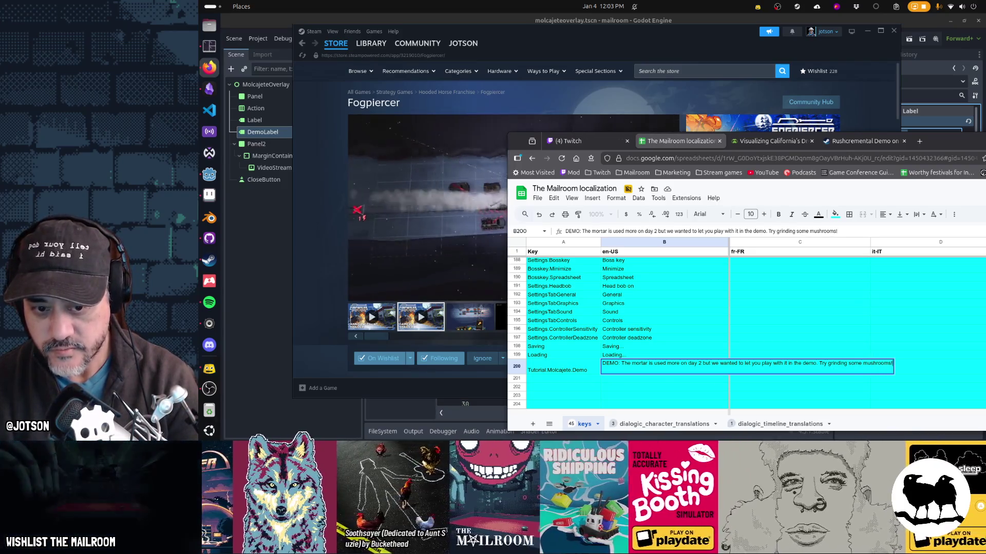
pyautogui.hotkey('ctrl', 'Return')
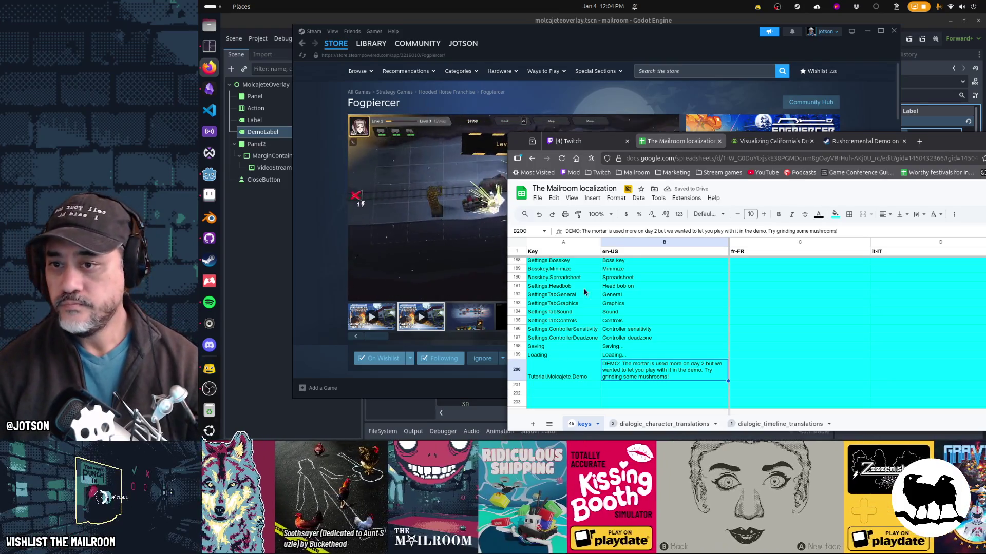
# Download the keys sheet as a CSV file.
pyautogui.click(542, 199)
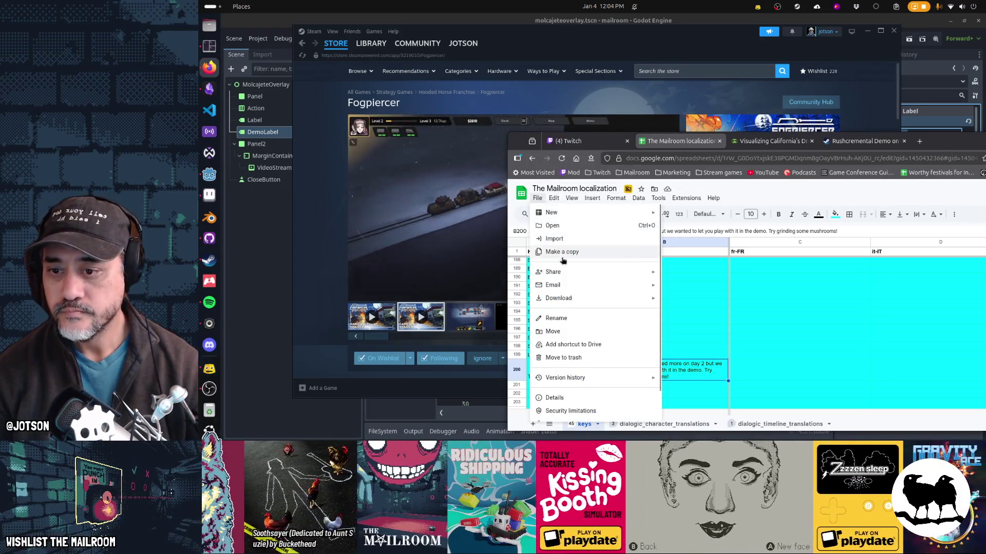
pyautogui.moveTo(637, 299)
pyautogui.click(710, 353)
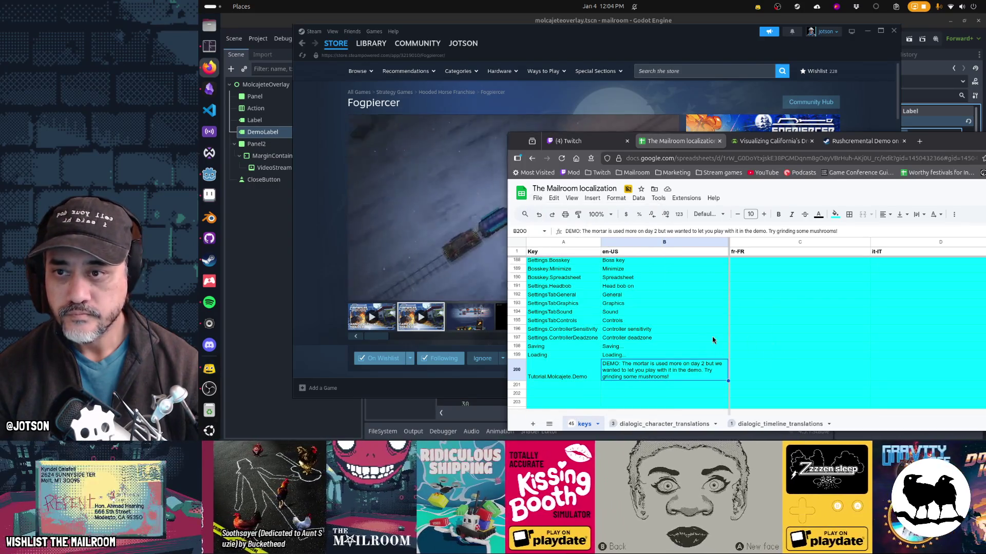
pyautogui.click(267, 270)
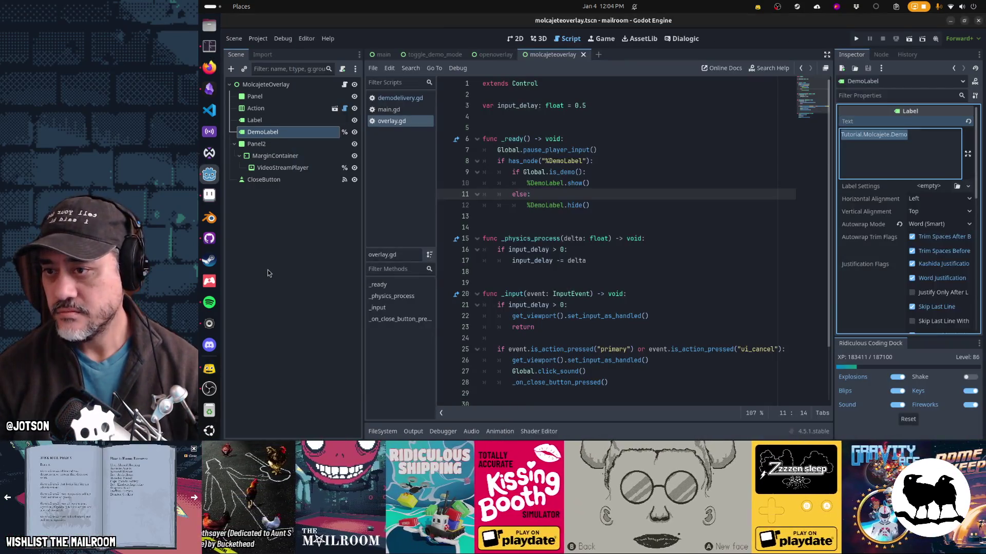
# Quit the Godot editor and reopen the mailroom project from the Project Manager.
pyautogui.hotkey('ctrl', 'F1')
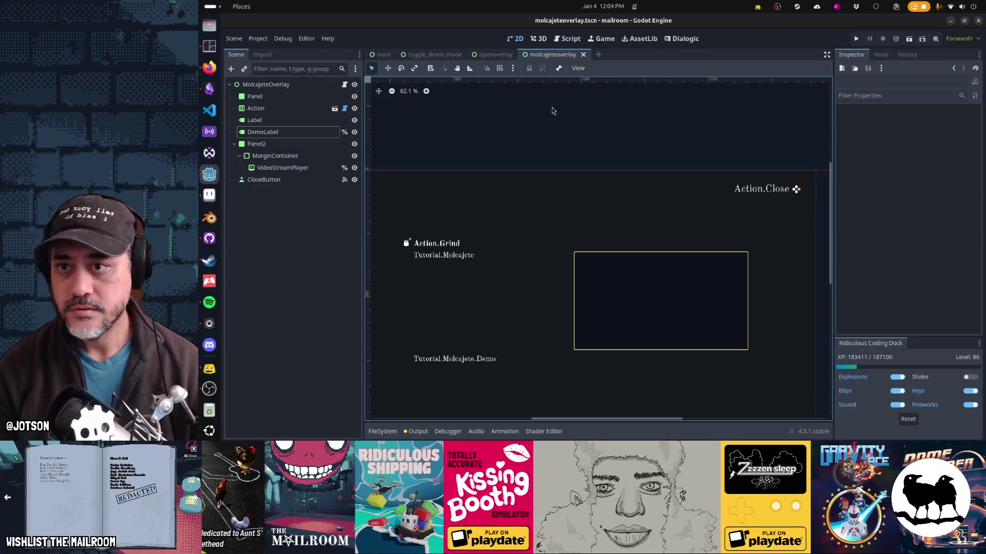
pyautogui.click(578, 68)
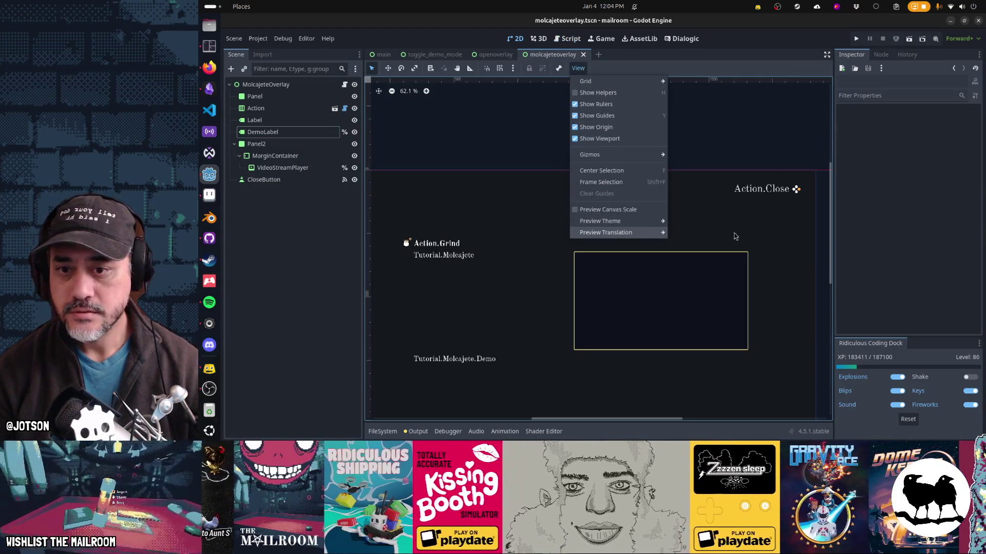
pyautogui.click(210, 174)
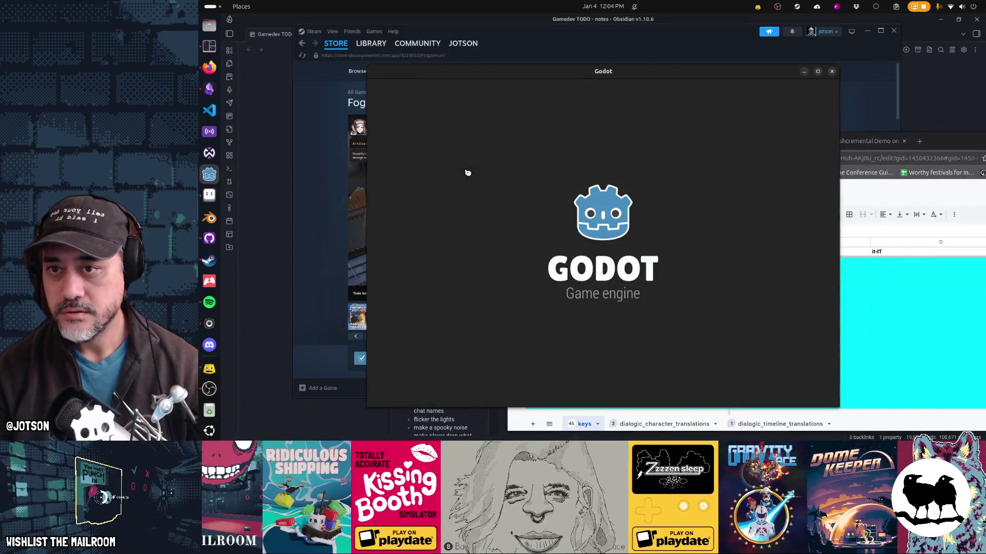
pyautogui.doubleClick(581, 124)
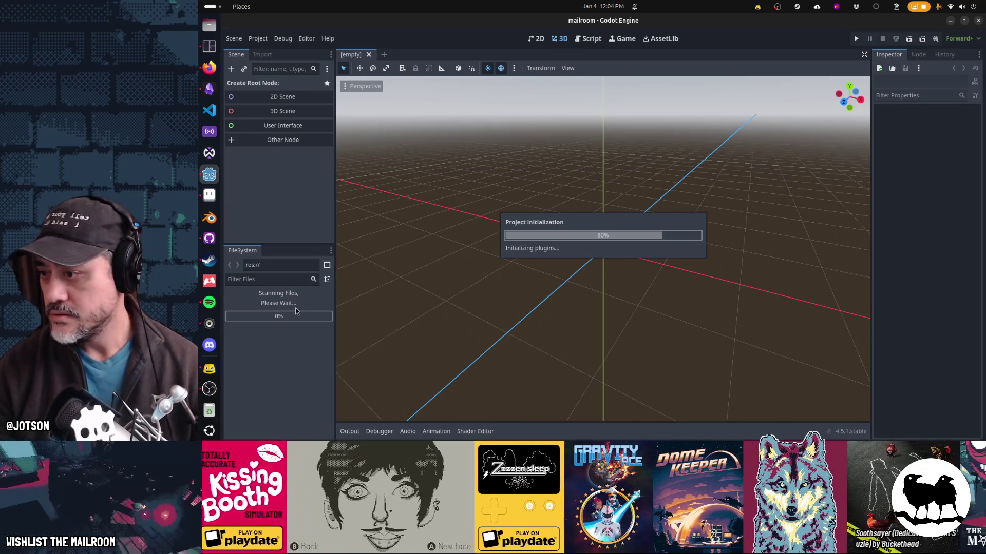
pyautogui.click(215, 304)
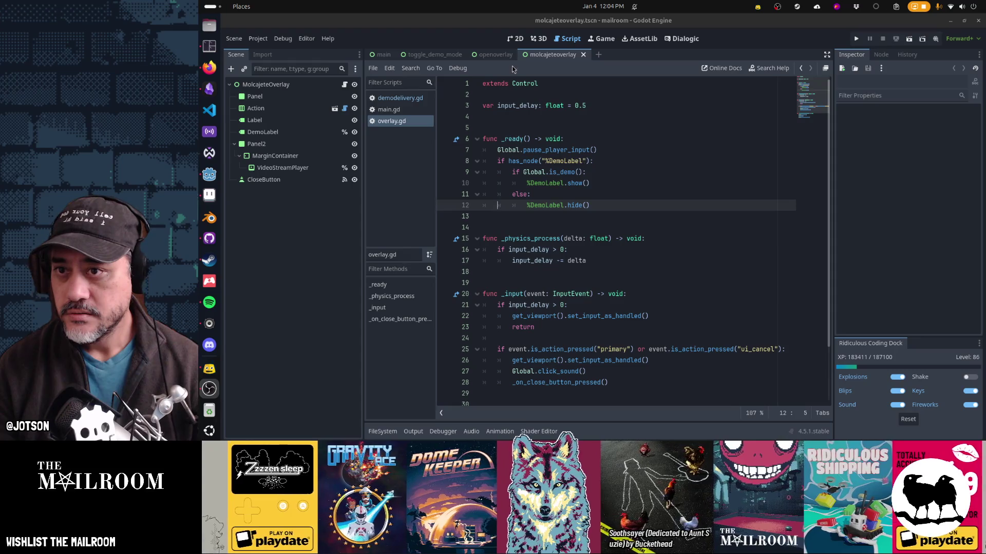
# In the 2D view, preview the molcajete overlay's translation in English.
pyautogui.click(515, 38)
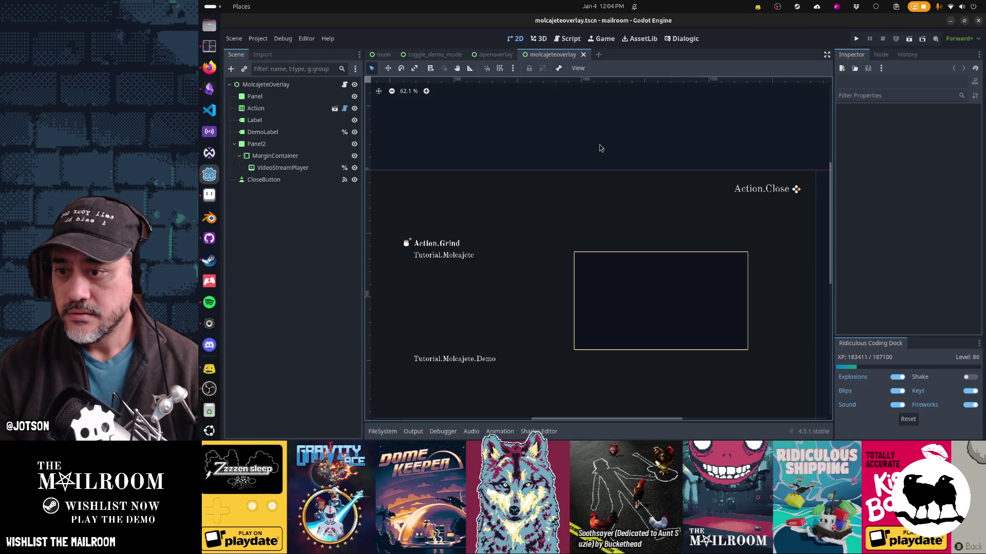
pyautogui.click(578, 68)
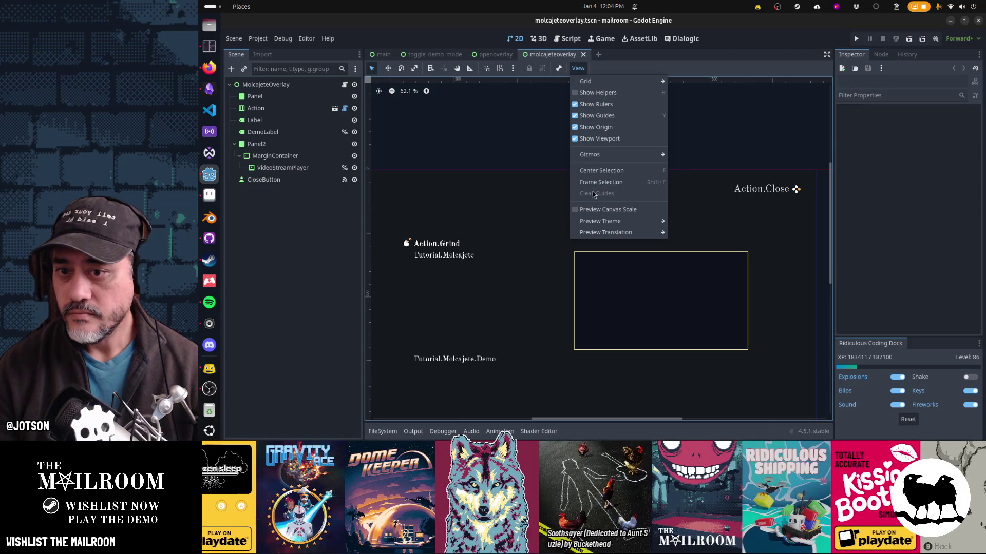
pyautogui.moveTo(613, 233)
pyautogui.click(693, 260)
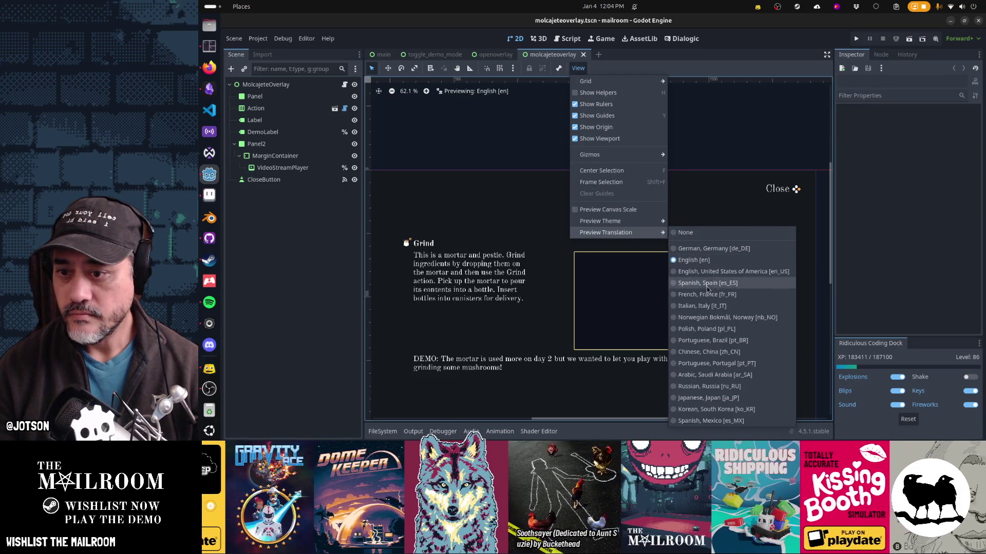
pyautogui.click(482, 149)
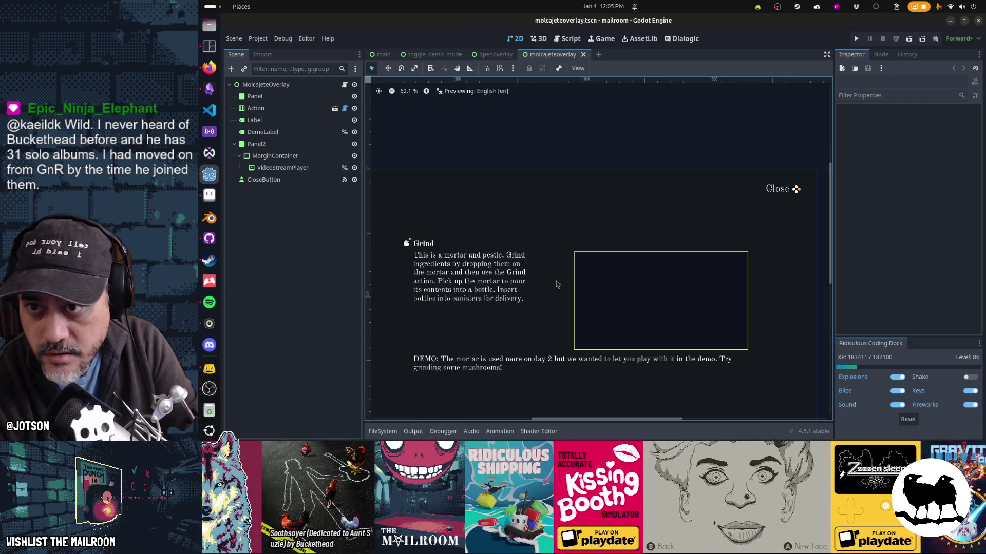
# Preview the overlay in German, Spanish, Arabic and other languages, then return to English.
pyautogui.click(577, 69)
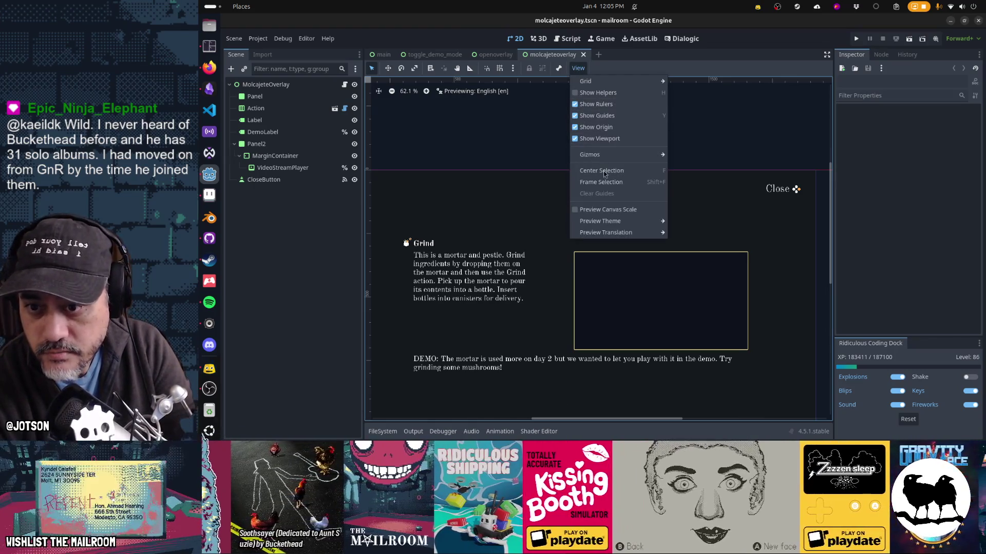
pyautogui.moveTo(616, 233)
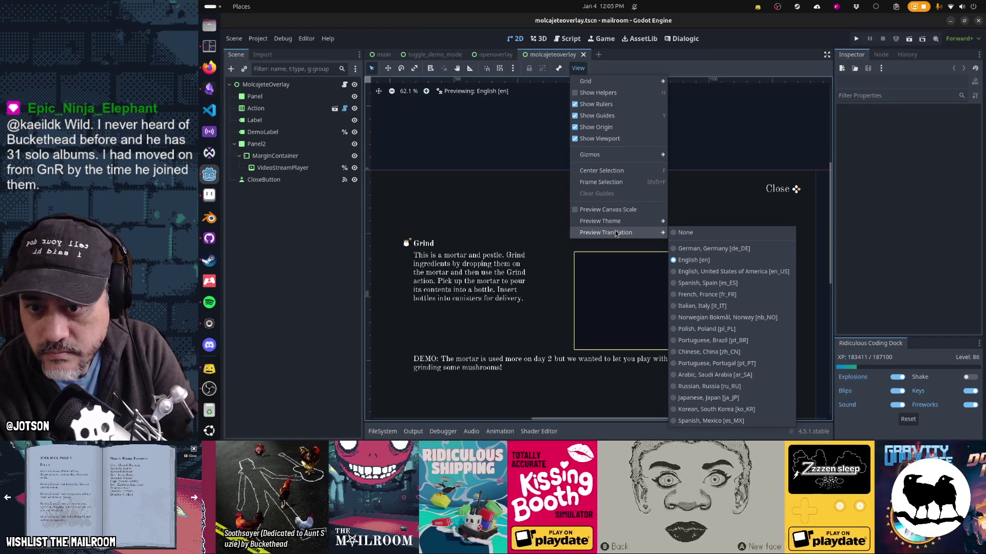
pyautogui.click(734, 251)
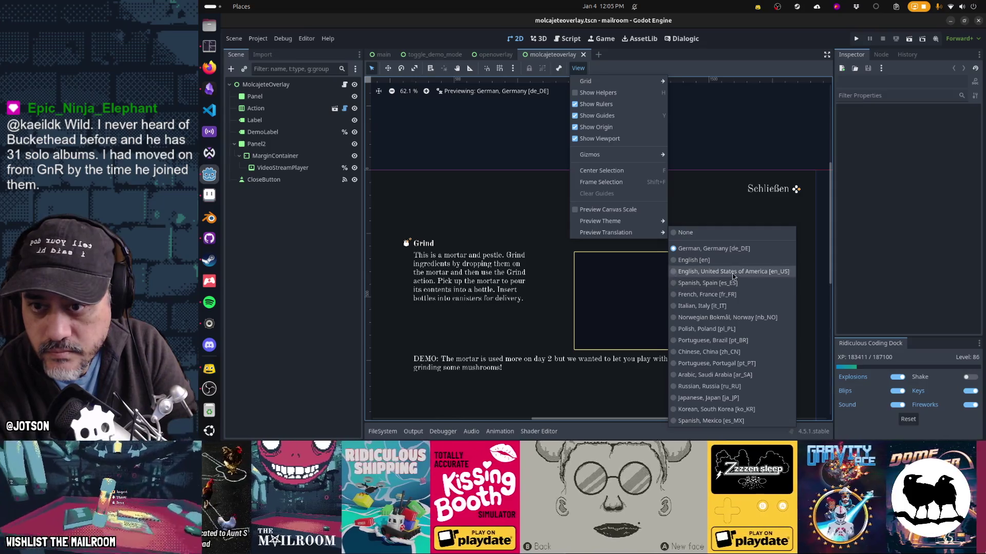
pyautogui.click(732, 271)
pyautogui.click(733, 282)
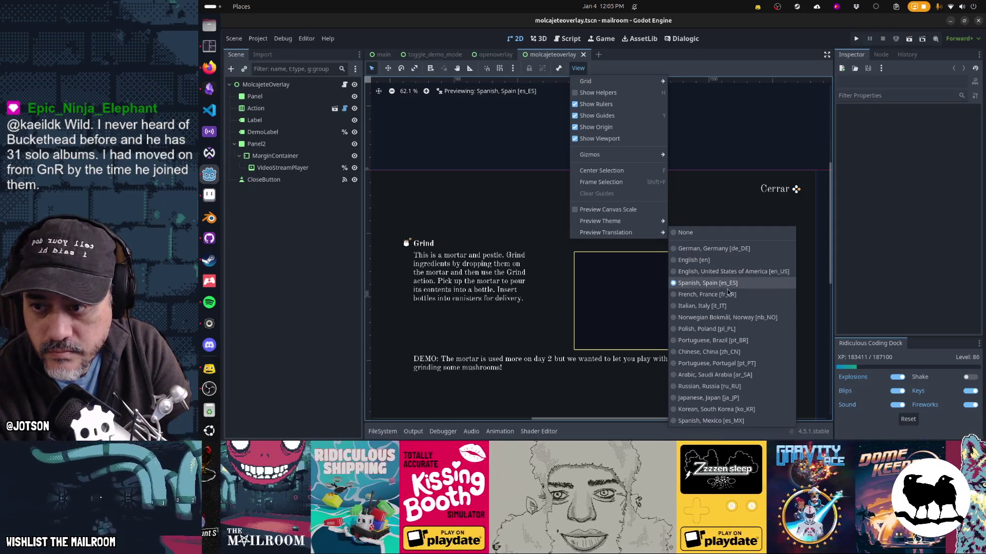
pyautogui.click(722, 294)
pyautogui.click(718, 317)
pyautogui.click(717, 329)
pyautogui.click(714, 351)
pyautogui.click(712, 374)
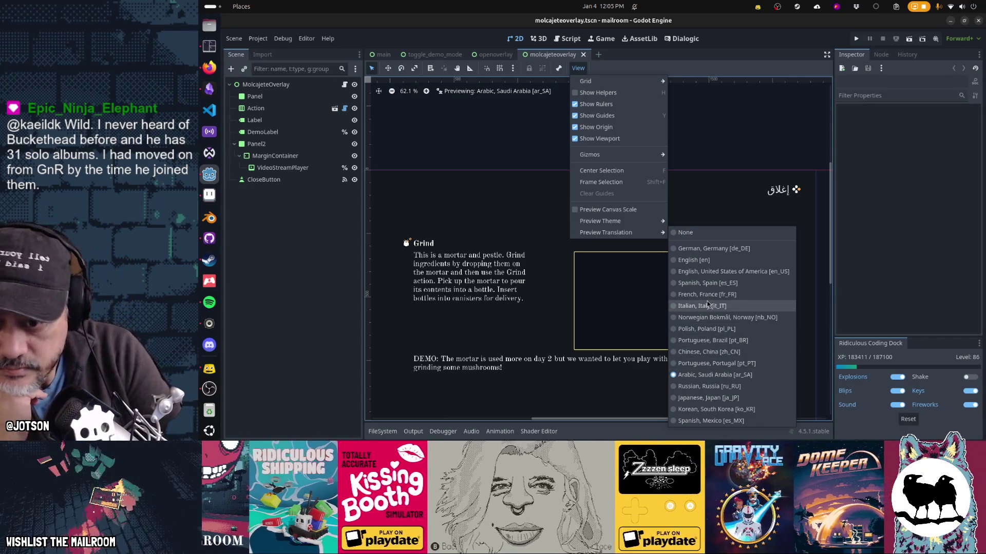
pyautogui.click(710, 264)
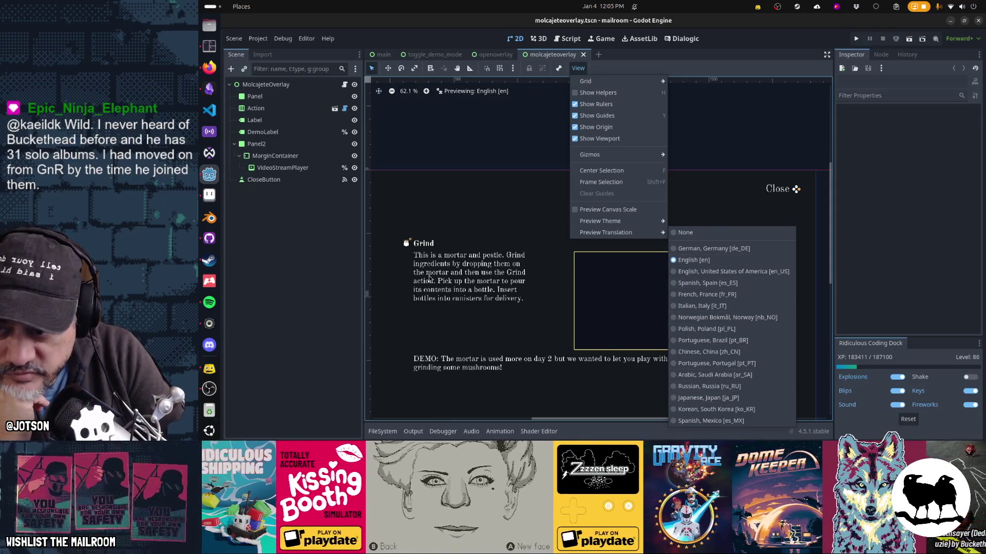
# Preview Norwegian, Italian, Arabic, Russian, Japanese, Korean and Mexican Spanish, finishing on English.
pyautogui.click(726, 317)
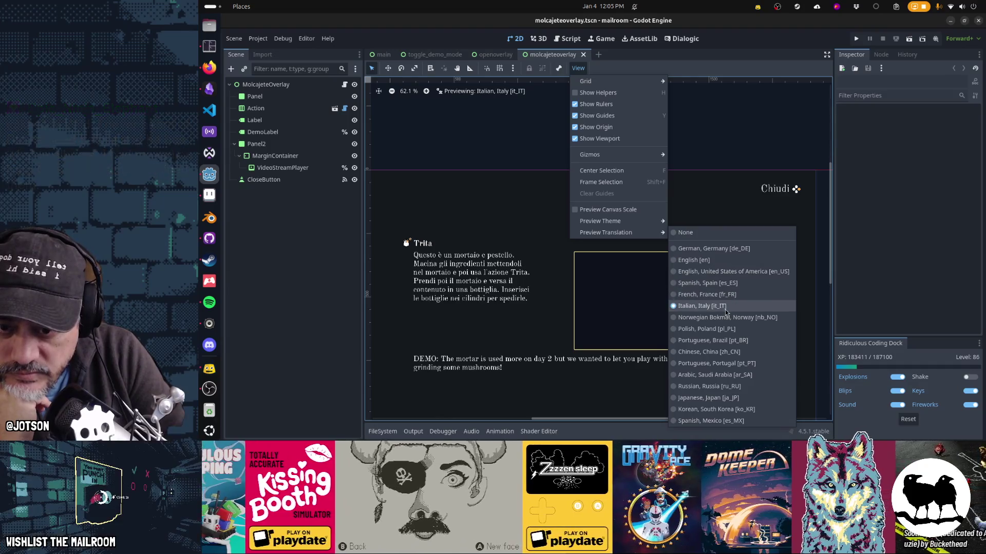
pyautogui.click(721, 306)
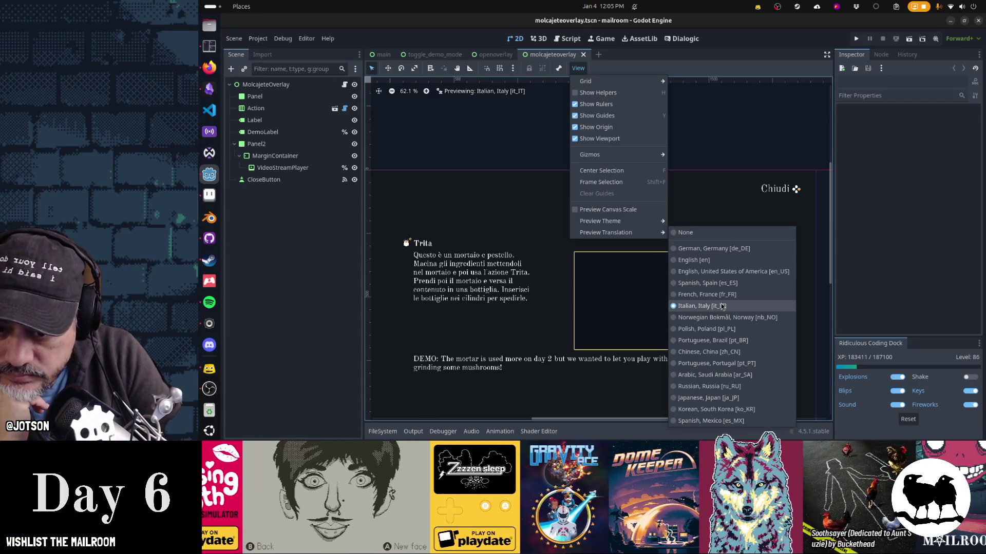
pyautogui.click(723, 375)
pyautogui.click(725, 386)
pyautogui.click(727, 398)
pyautogui.click(730, 409)
pyautogui.click(718, 420)
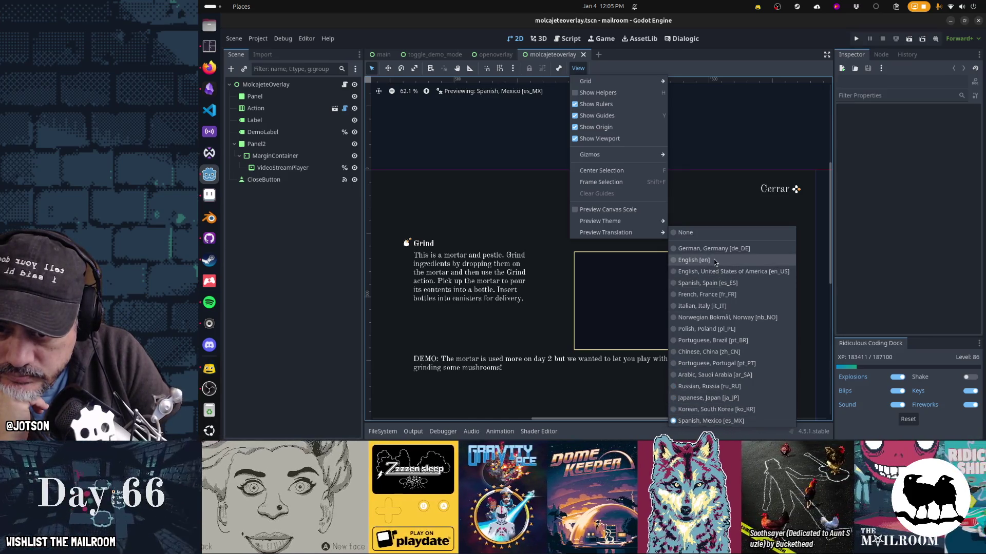
pyautogui.click(715, 261)
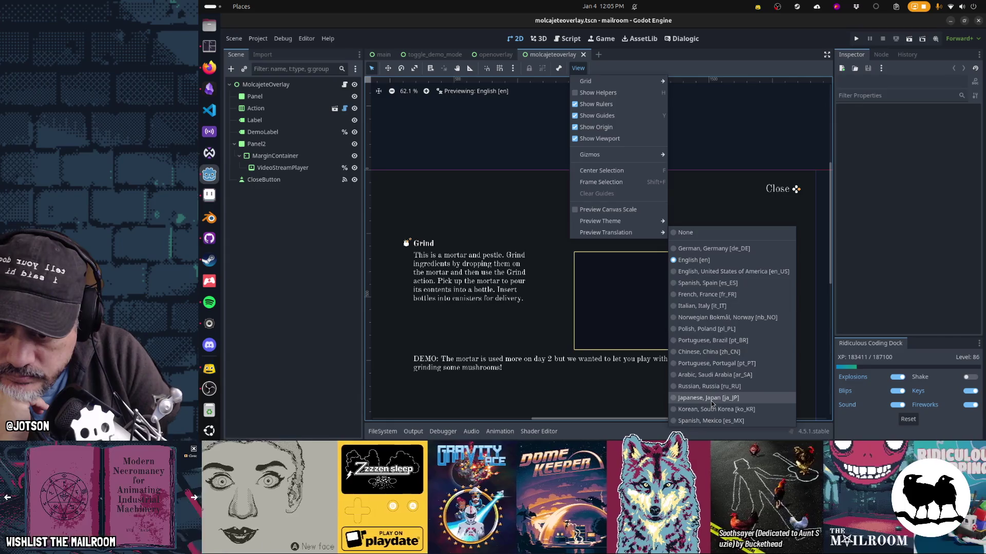
pyautogui.click(712, 398)
pyautogui.click(714, 409)
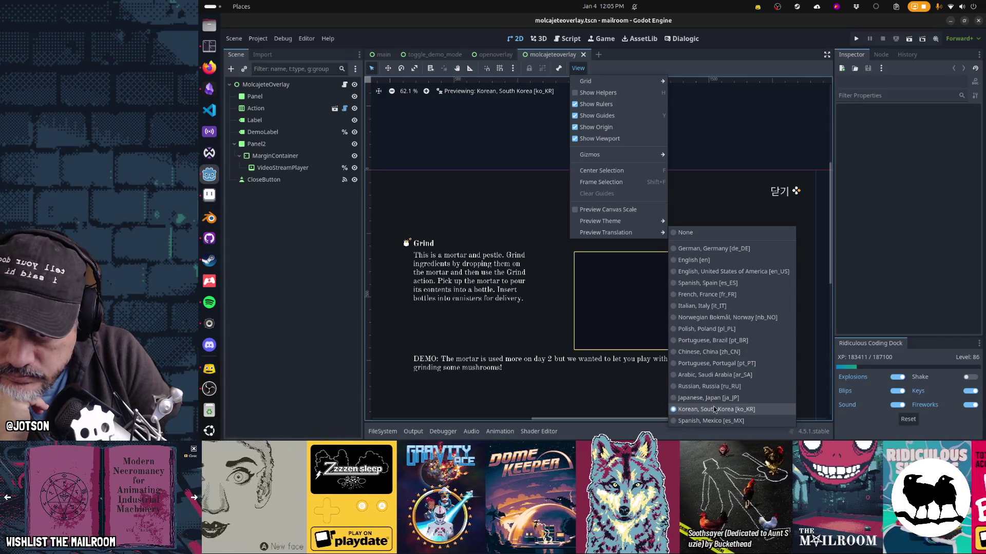
pyautogui.click(696, 261)
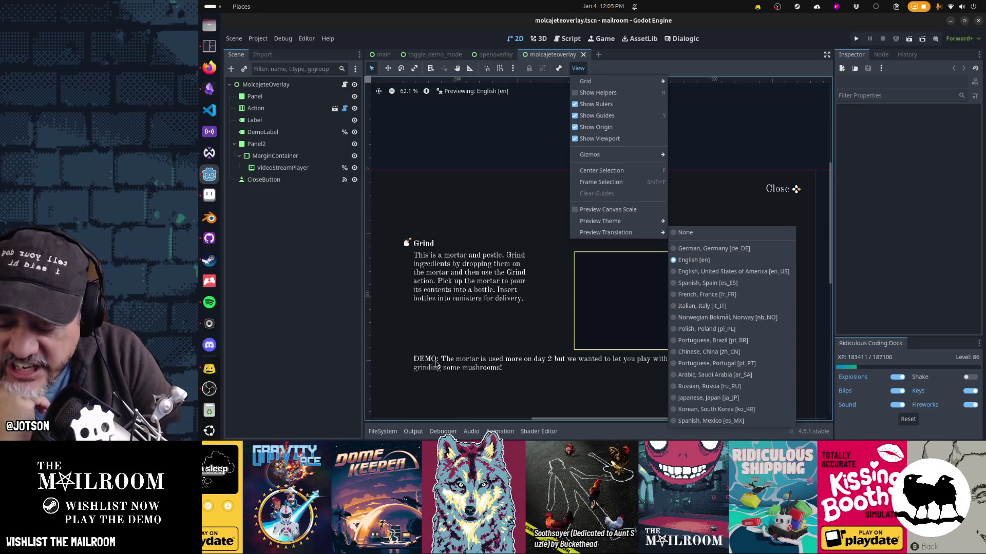
pyautogui.click(309, 284)
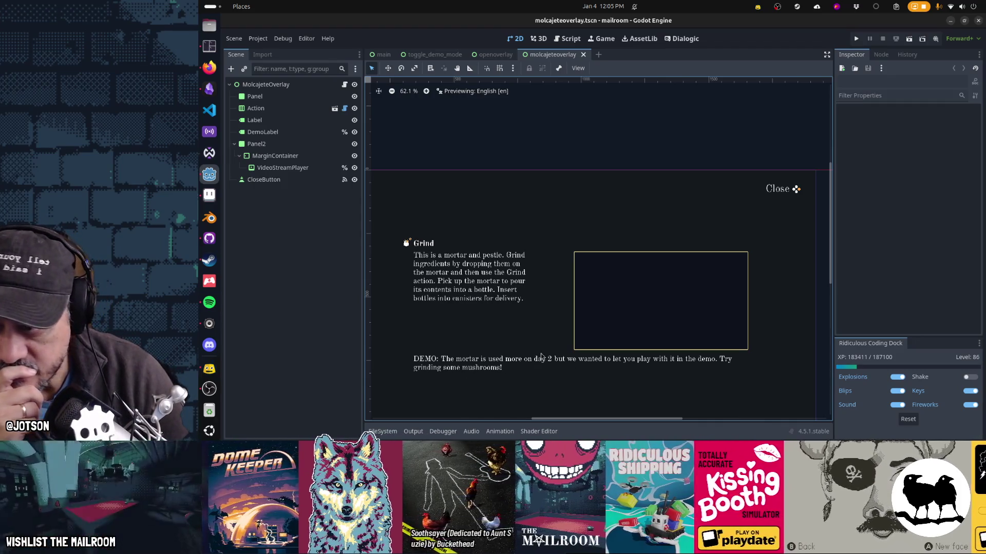
# Drag DemoLabel's right edge left so its DEMO text wraps beneath the Grind description.
pyautogui.scroll(-3, 549, 240)
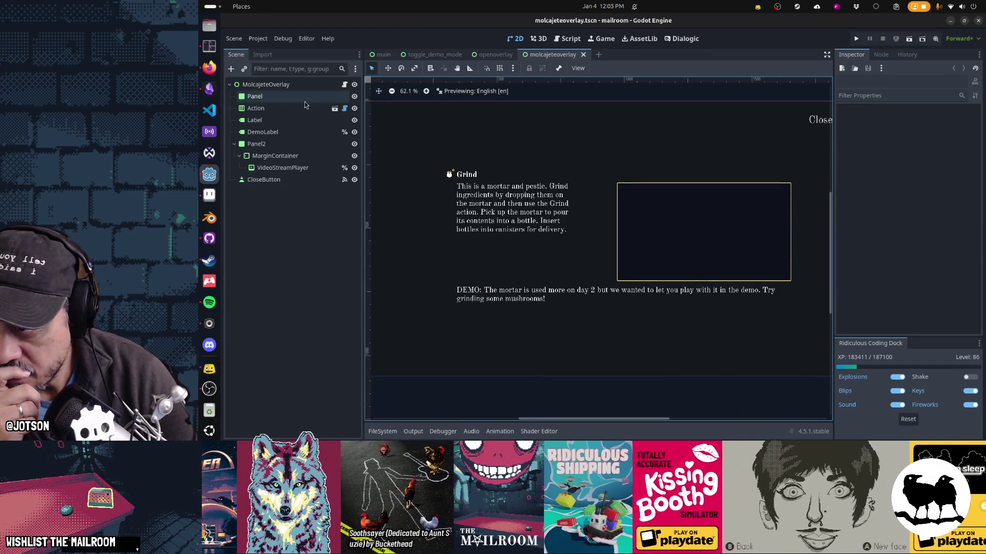
pyautogui.click(267, 132)
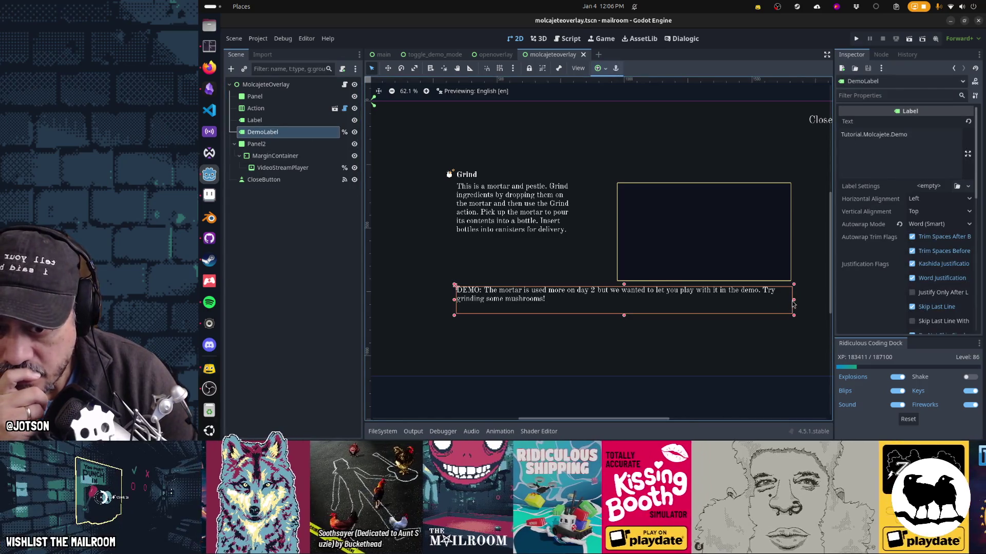
pyautogui.moveTo(794, 301); pyautogui.dragTo(569, 296)
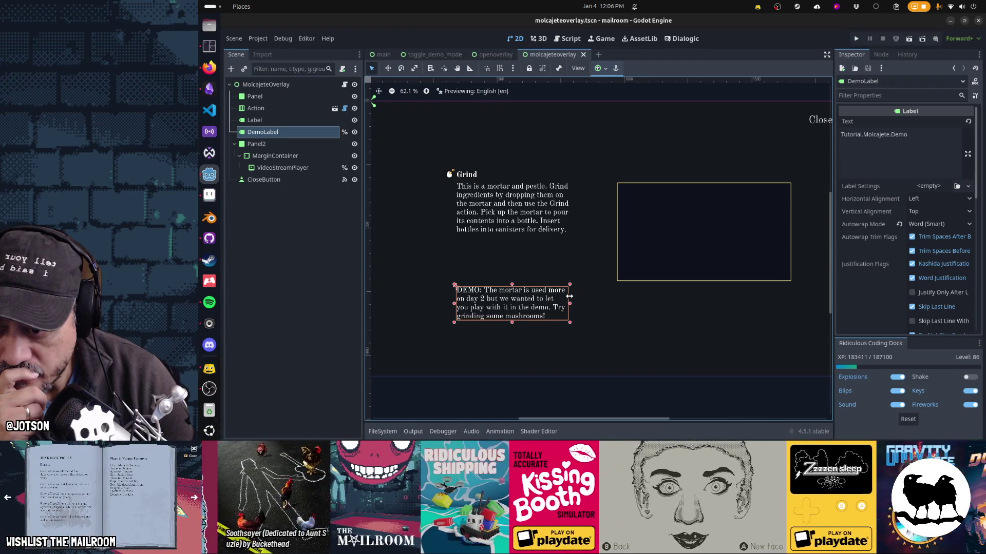
pyautogui.moveTo(570, 296)
pyautogui.mouseDown()
pyautogui.moveTo(579, 295)
pyautogui.moveTo(568, 299)
pyautogui.mouseUp()
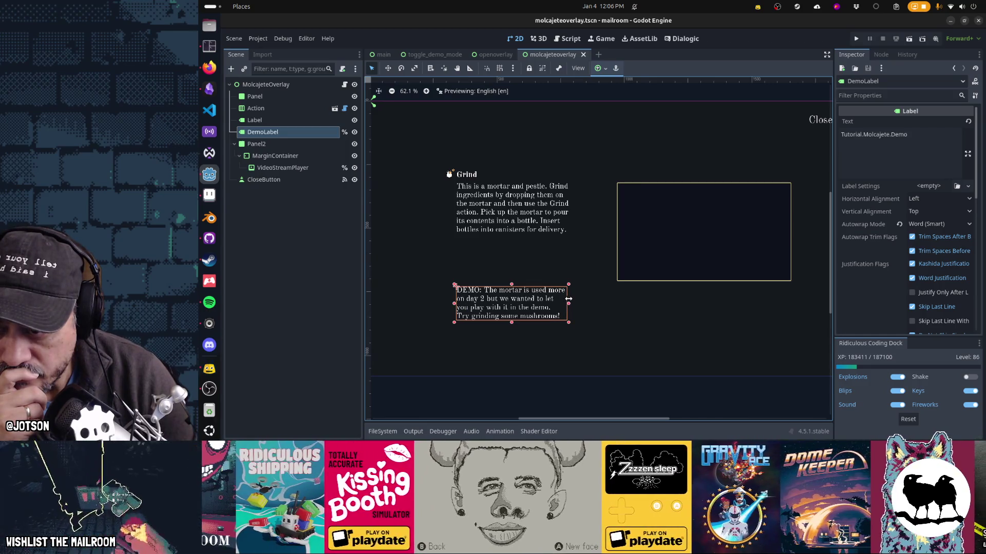
pyautogui.click(310, 124)
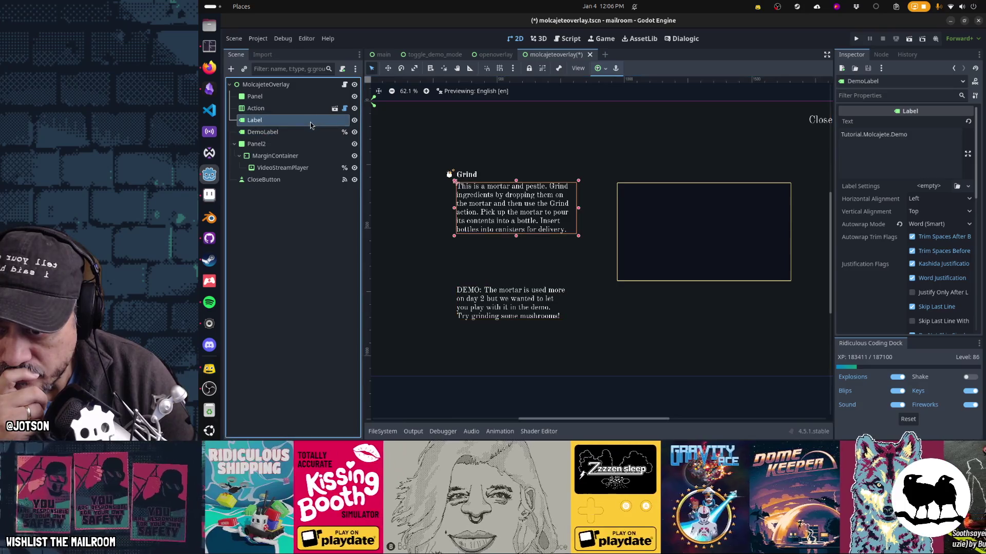
pyautogui.click(307, 133)
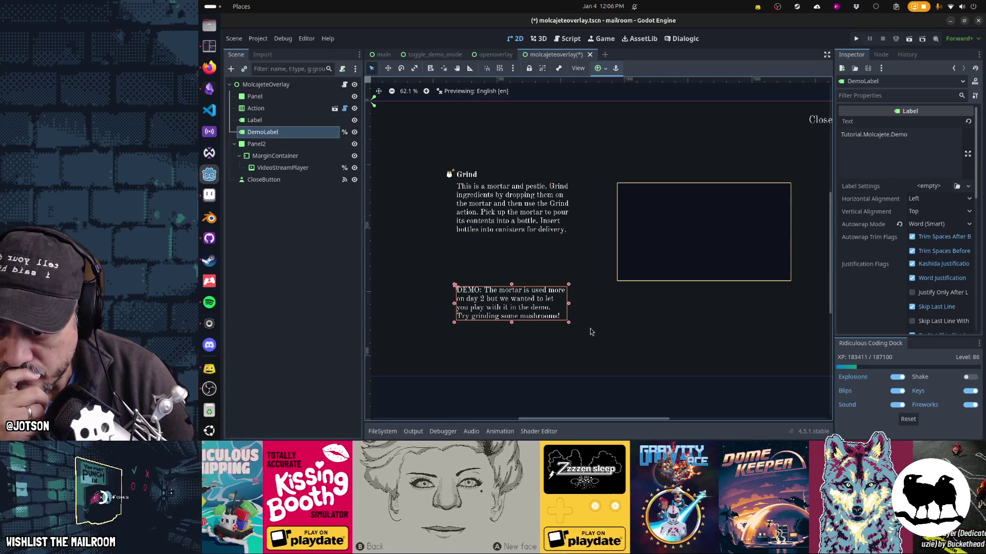
pyautogui.moveTo(569, 306); pyautogui.dragTo(571, 304)
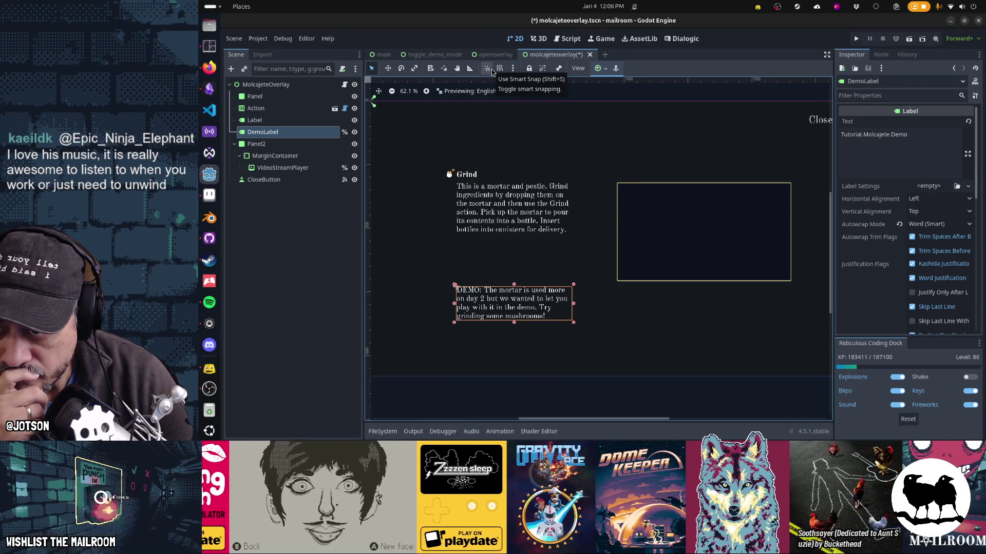
# With Smart Snap on, snap DemoLabel's right edge to the Grind label's width.
pyautogui.click(491, 69)
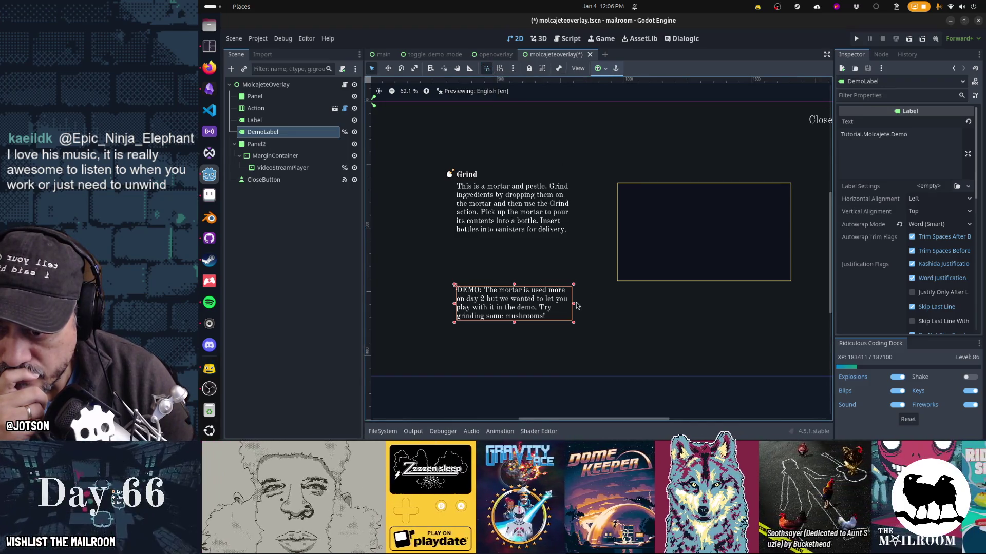
pyautogui.moveTo(573, 303); pyautogui.dragTo(579, 304)
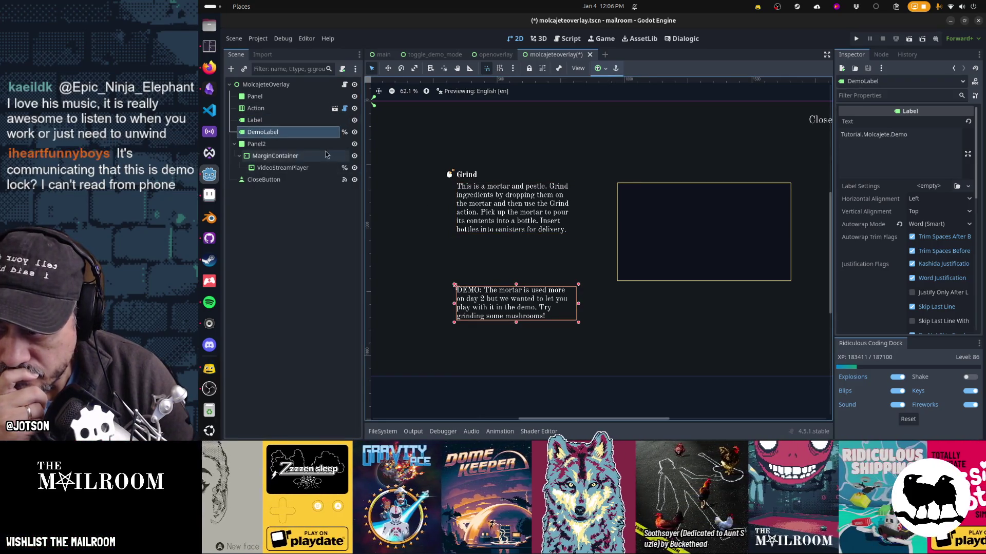
pyautogui.keyDown('ctrl'); pyautogui.click(288, 121); pyautogui.keyUp('ctrl')
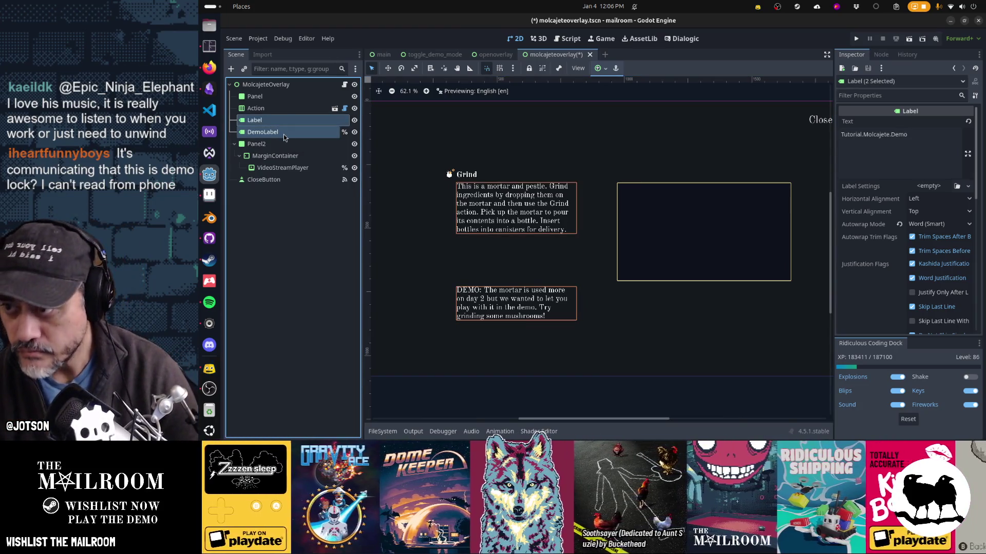
pyautogui.click(283, 135)
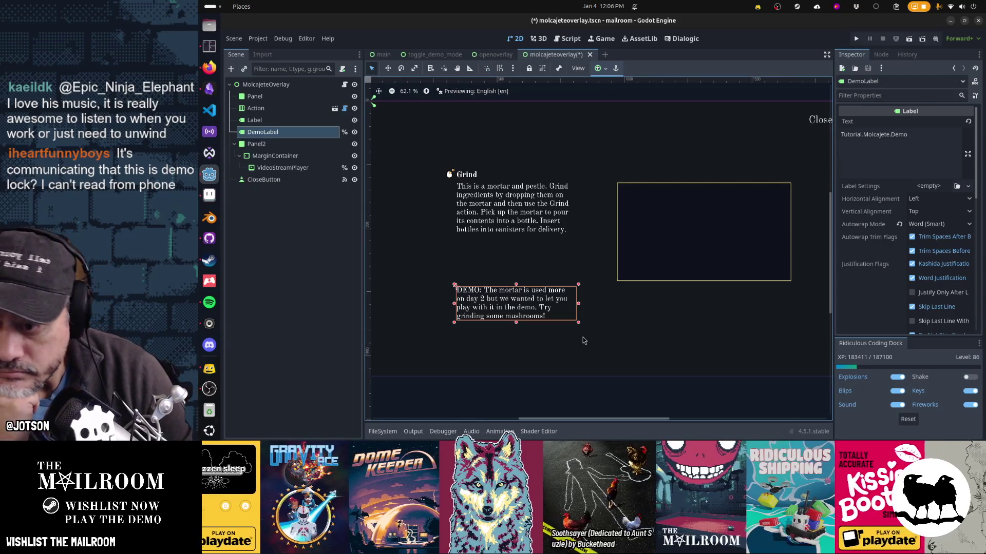
pyautogui.click(419, 396)
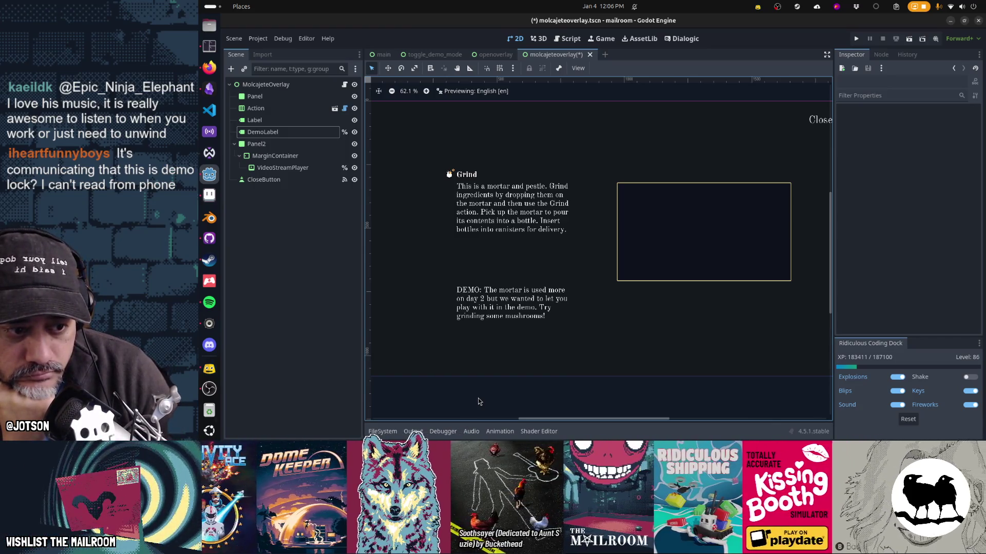
pyautogui.click(406, 92)
# Pan to check the wrapped DEMO label under the Grind text and save molcajeteoverlay.
pyautogui.moveTo(413, 111); pyautogui.dragTo(610, 317)
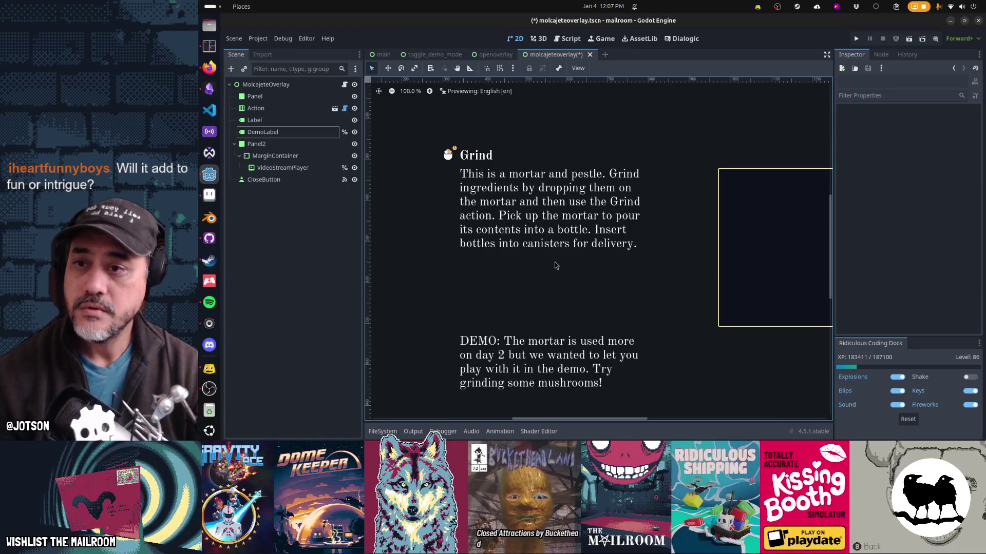
pyautogui.scroll(-4, 561, 299)
pyautogui.scroll(2, 561, 198)
pyautogui.keyDown('ctrl'); pyautogui.scroll(-3, 499, 278); pyautogui.keyUp('ctrl')
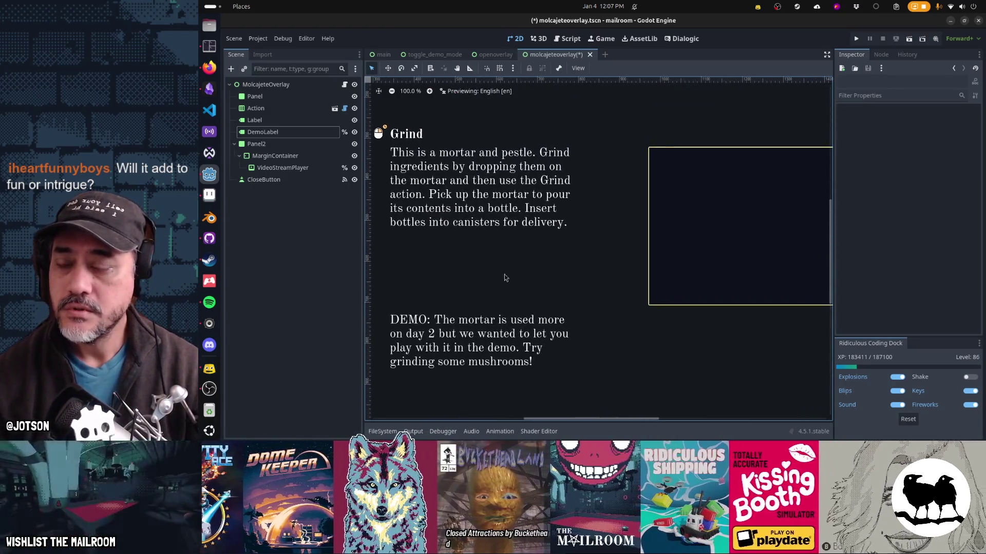
pyautogui.hscroll(2, 598, 264)
pyautogui.hotkey('ctrl', 's')
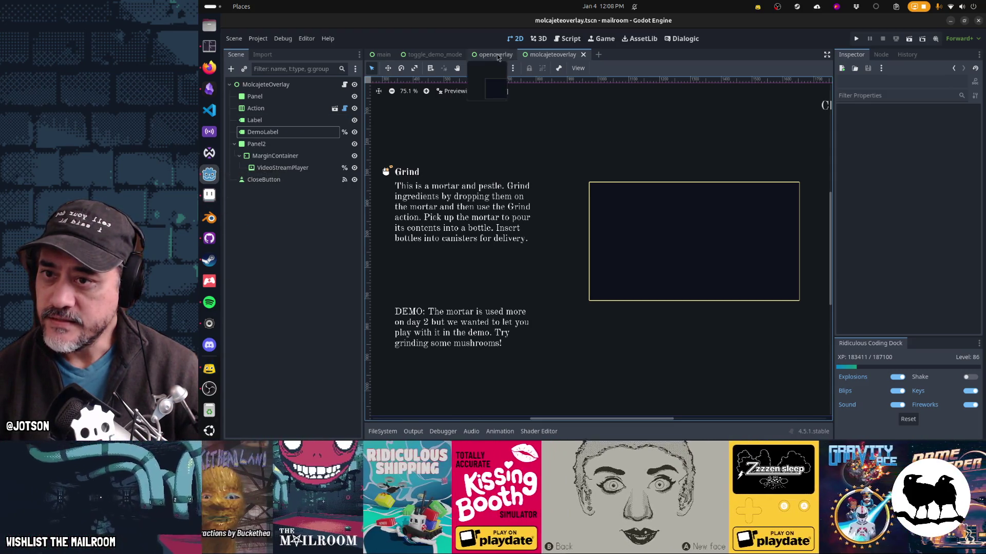
# Open mortarbox.tscn through the quick file search.
pyautogui.hotkey('shift', 'alt', 'o')
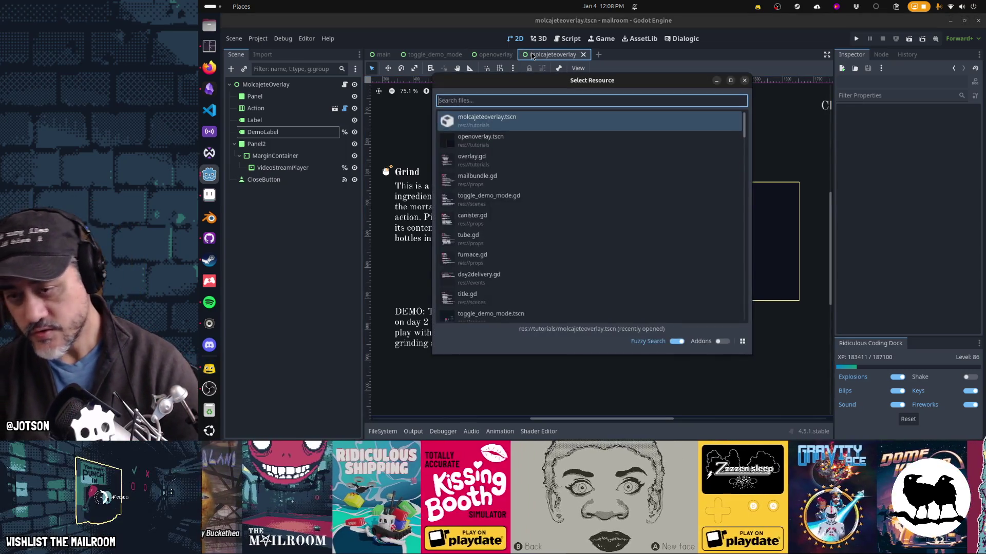
pyautogui.write('mortarbox')
pyautogui.press('Return')
# Save the scene as demomortarbox.tscn in res://props.
pyautogui.hotkey('ctrl', 'shift', 's')
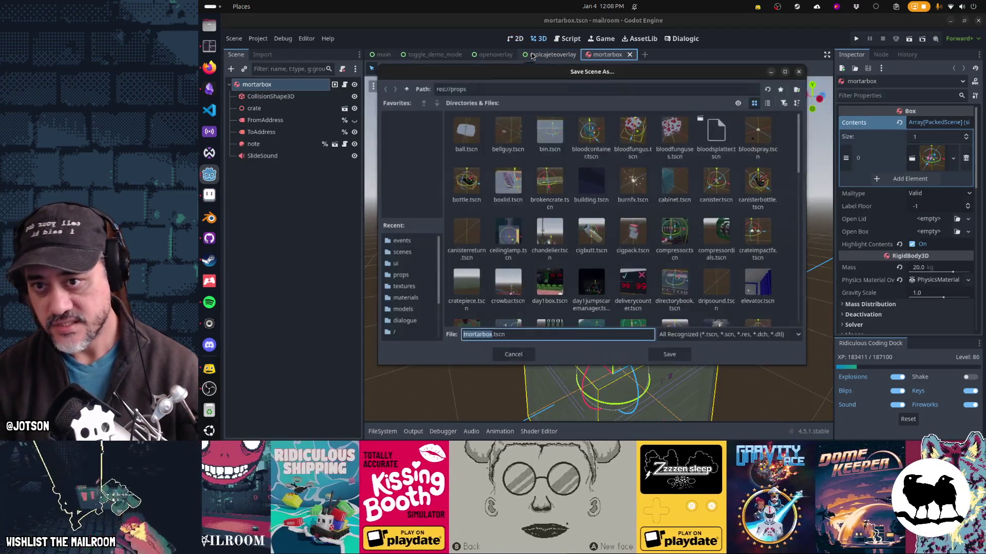
pyautogui.press('Home')
pyautogui.write('demo')
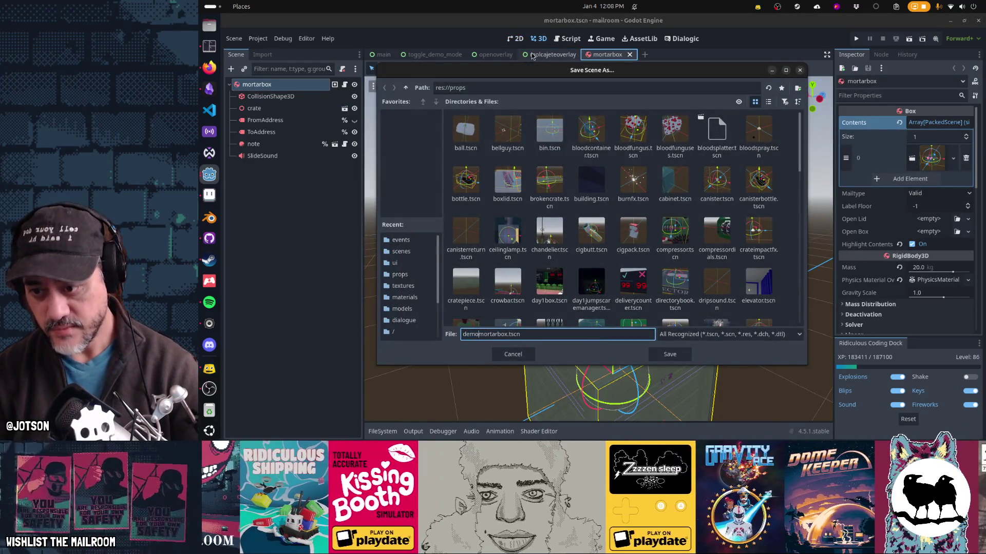
pyautogui.press('Return')
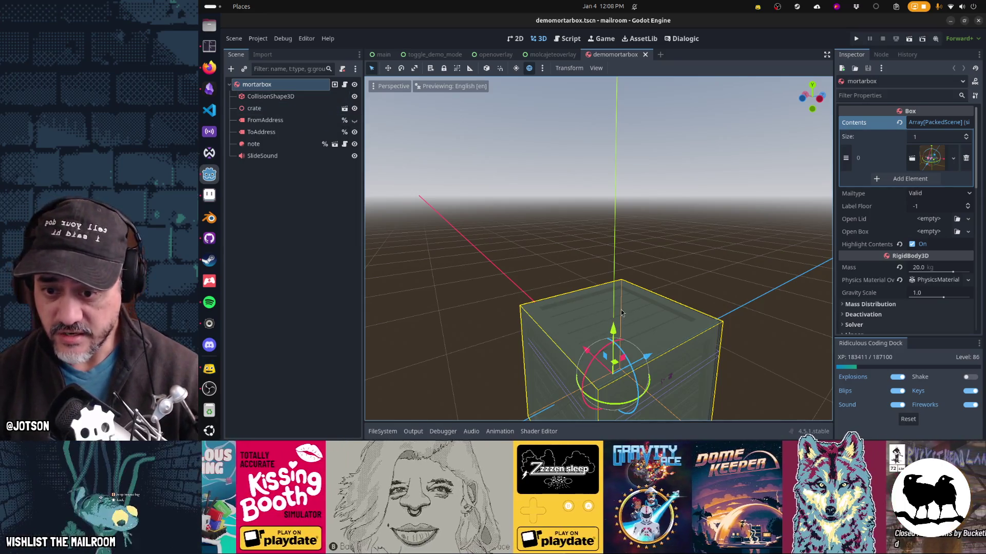
pyautogui.moveTo(611, 312); pyautogui.dragTo(669, 380)
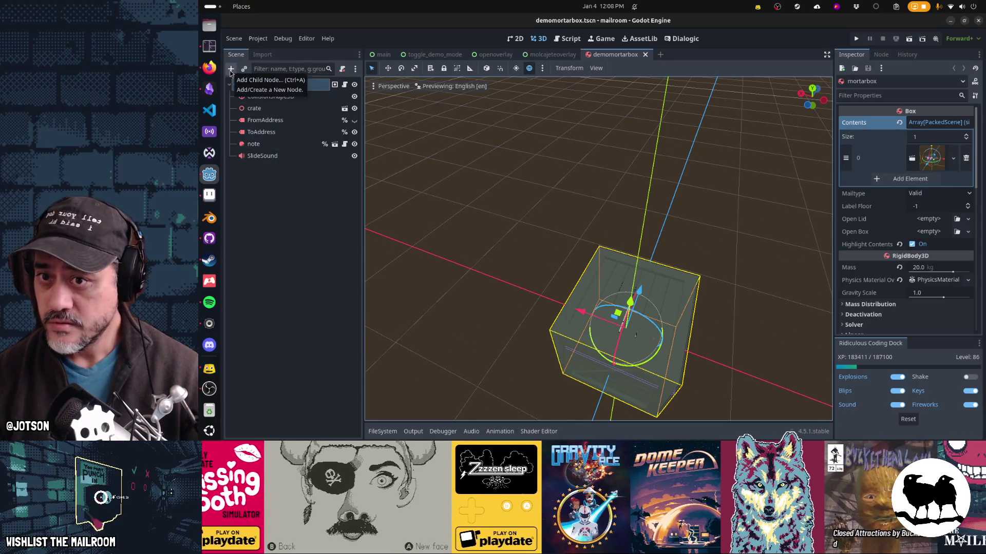
pyautogui.click(231, 69)
pyautogui.write('decal')
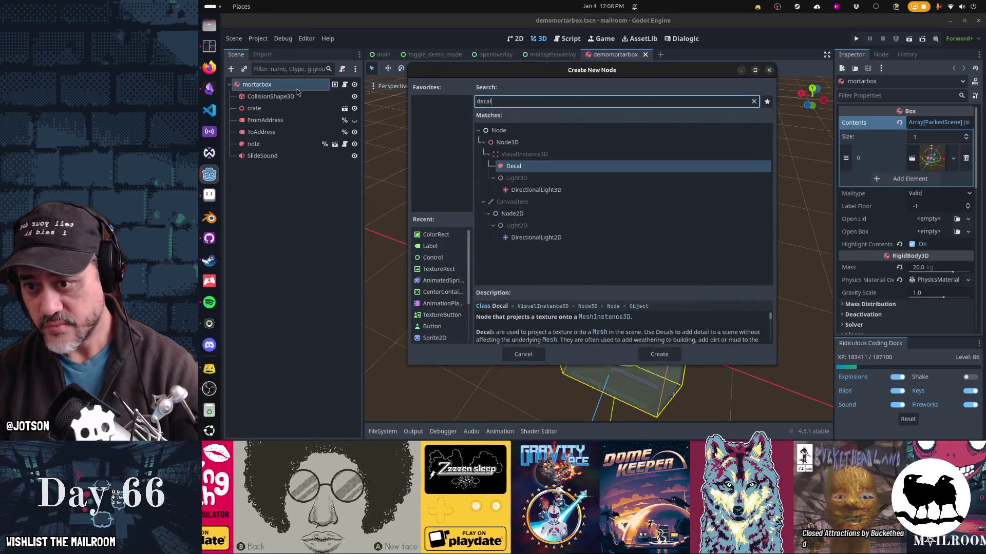
pyautogui.press('Return')
pyautogui.moveTo(568, 235); pyautogui.dragTo(613, 180)
pyautogui.moveTo(643, 264)
pyautogui.mouseDown()
pyautogui.moveTo(645, 176)
pyautogui.moveTo(646, 218)
pyautogui.moveTo(682, 223)
pyautogui.moveTo(452, 322)
pyautogui.moveTo(673, 217)
pyautogui.mouseUp()
pyautogui.scroll(2, 592, 264)
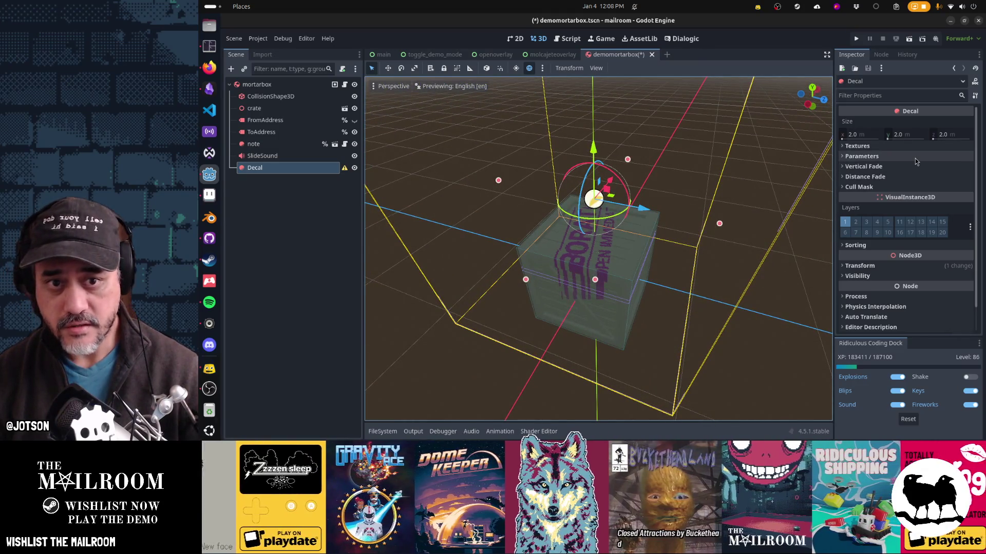
pyautogui.click(882, 147)
pyautogui.click(882, 147)
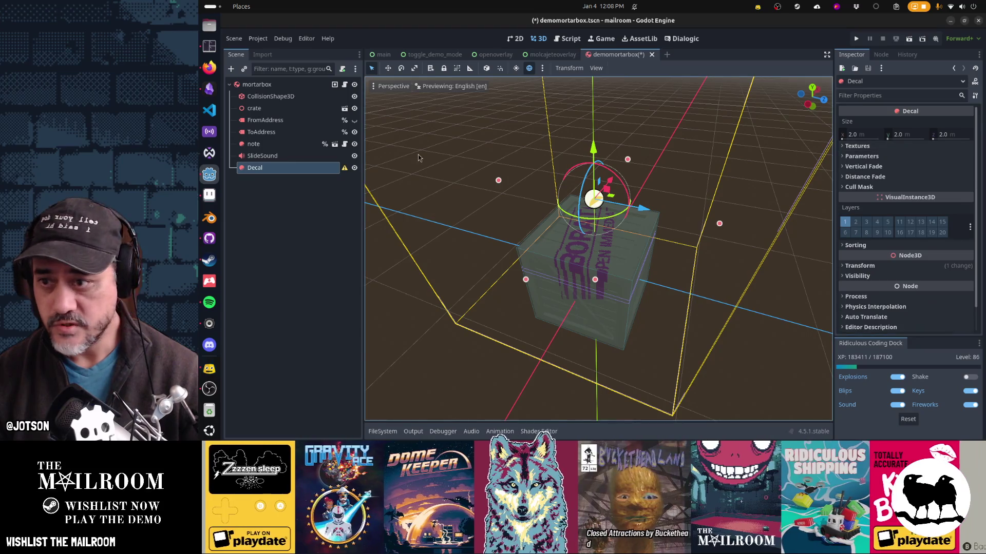
pyautogui.moveTo(594, 143)
pyautogui.mouseDown()
pyautogui.moveTo(600, 264)
pyautogui.moveTo(580, 56)
pyautogui.moveTo(572, 146)
pyautogui.mouseUp()
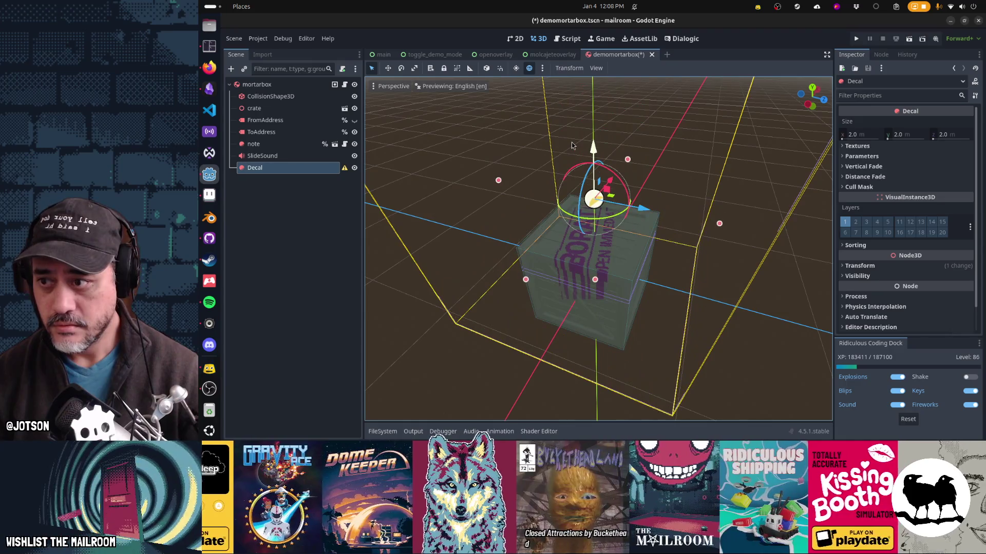
pyautogui.hotkey('ctrl', 'z')
pyautogui.hotkey('ctrl', 'z')
pyautogui.hotkey('ctrl', 'z')
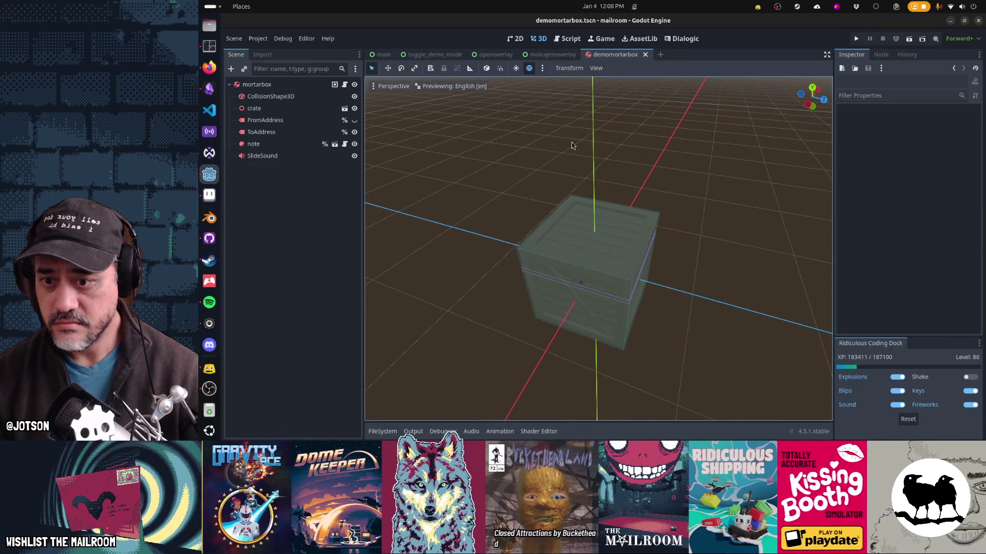
pyautogui.hotkey('ctrl', 'shift', 'z')
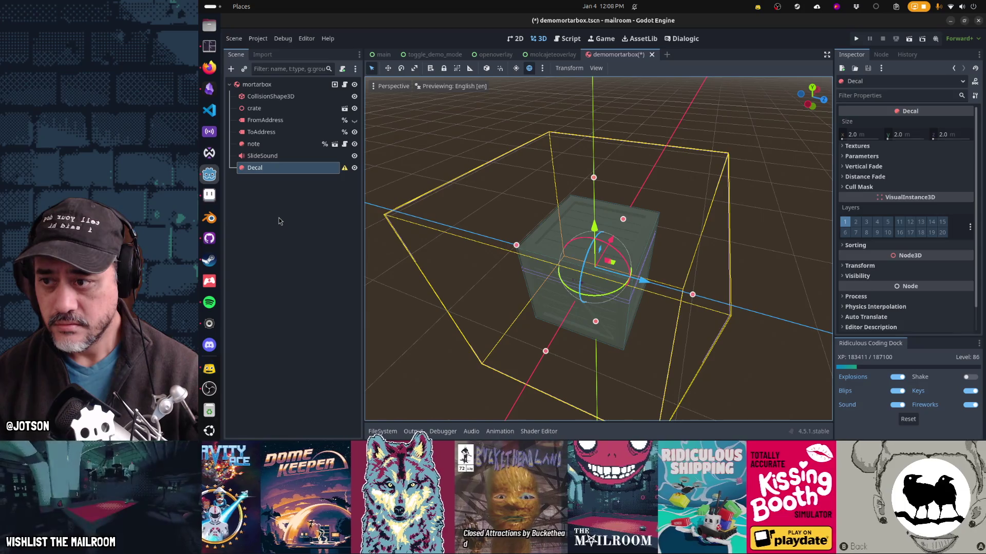
pyautogui.hotkey('ctrl', 'z')
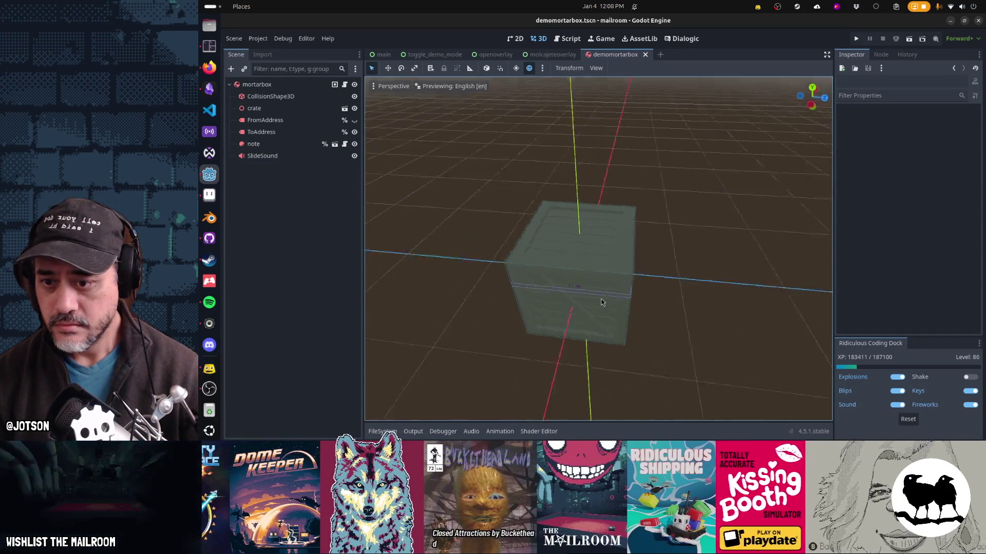
pyautogui.scroll(5, 585, 211)
pyautogui.moveTo(571, 357)
pyautogui.mouseDown()
pyautogui.moveTo(593, 208)
pyautogui.moveTo(595, 227)
pyautogui.moveTo(526, 281)
pyautogui.moveTo(337, 166)
pyautogui.mouseUp()
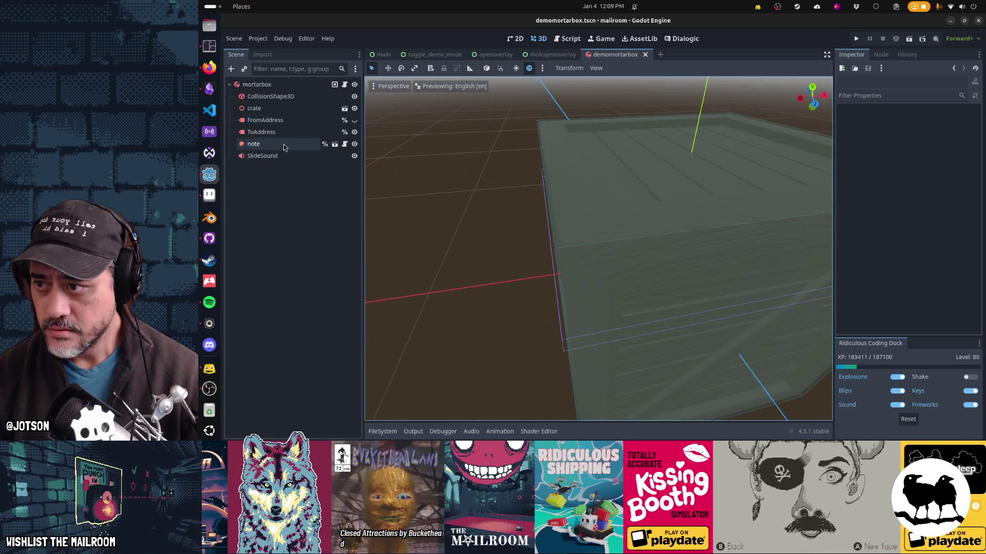